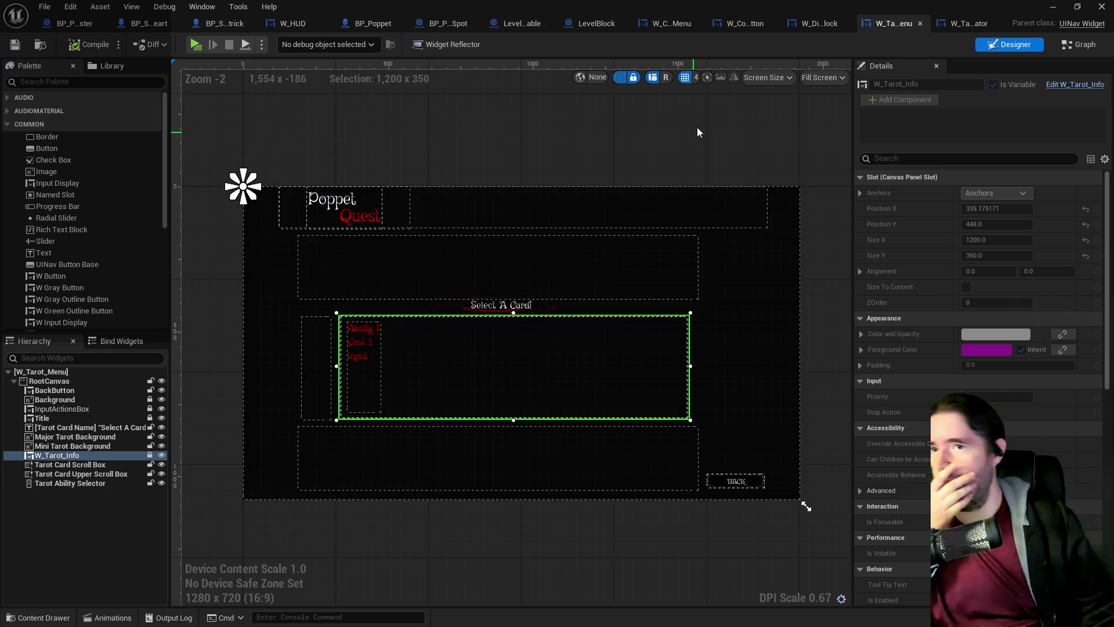
- Open the W_HUD widget in the Designer view and centre the portrait widgets
click(295, 24)
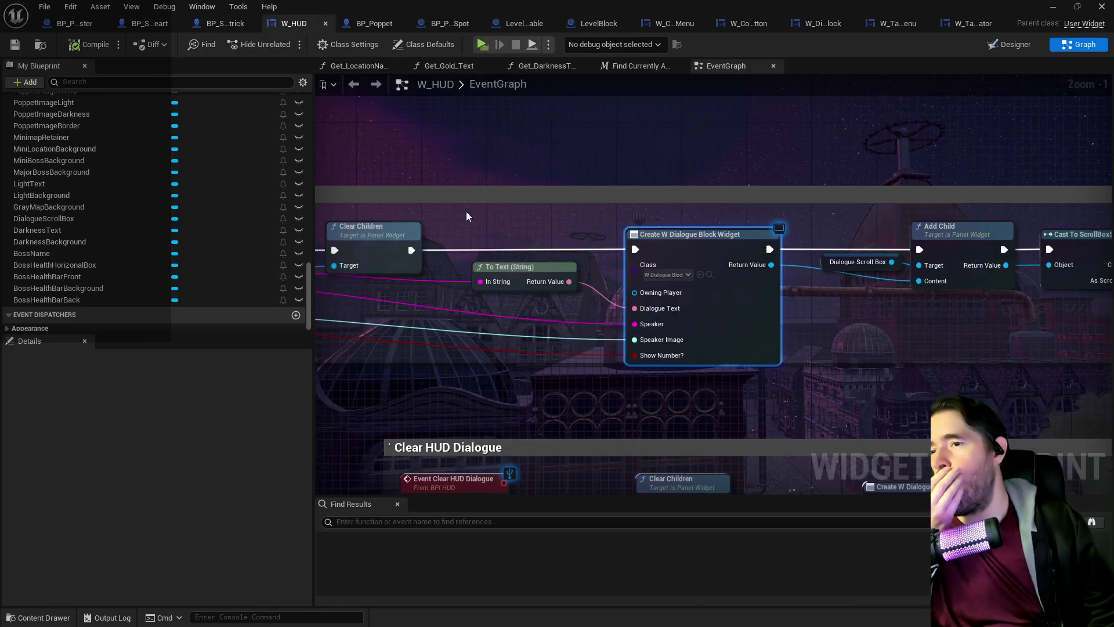
click(1006, 45)
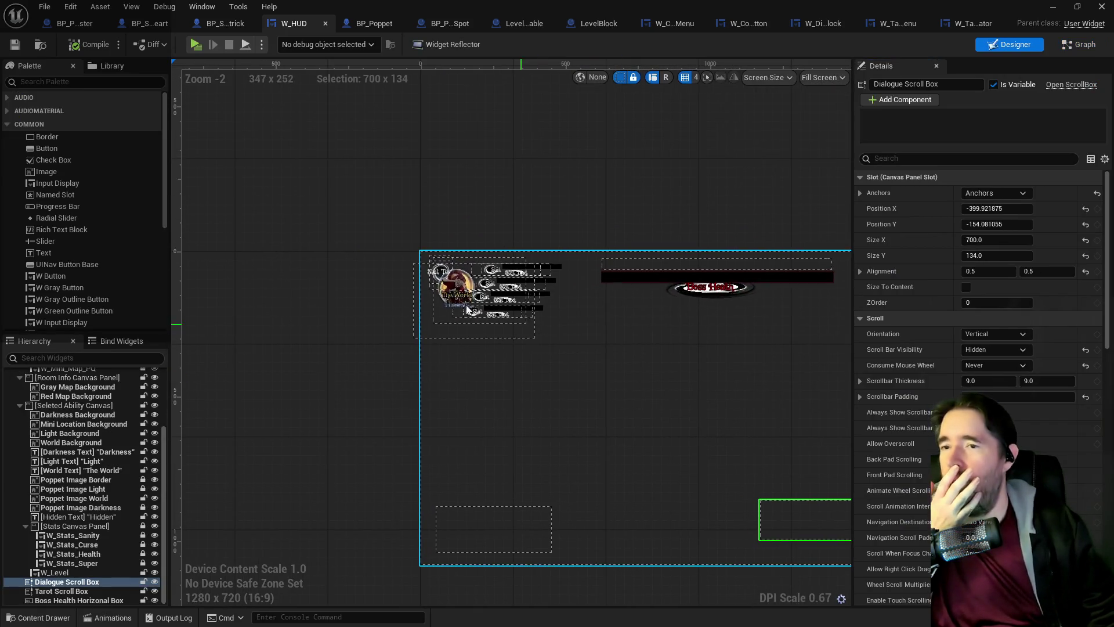
scroll(468, 255, up, 3)
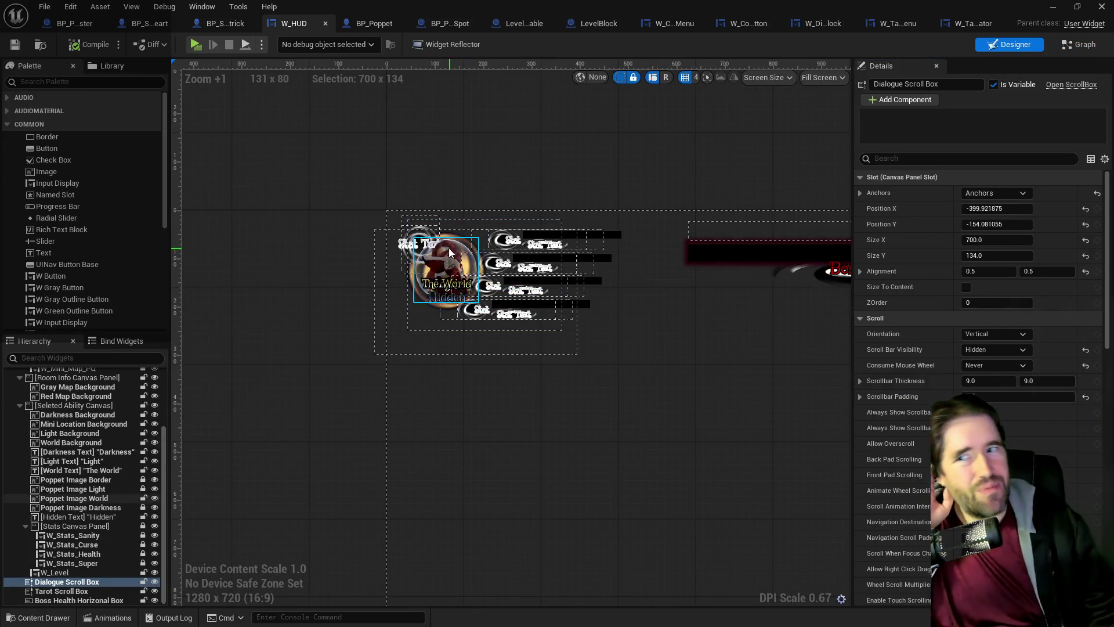
mouse_move(634, 419)
mouse_down()
mouse_move(415, 171)
mouse_move(500, 443)
mouse_move(165, 116)
mouse_move(231, 304)
mouse_move(764, 461)
mouse_move(199, 448)
mouse_move(418, 366)
mouse_move(360, 249)
mouse_up()
- Zoom and pan the layout onto the portrait, stat widgets and Boss Health bar
scroll(360, 248, up, 3)
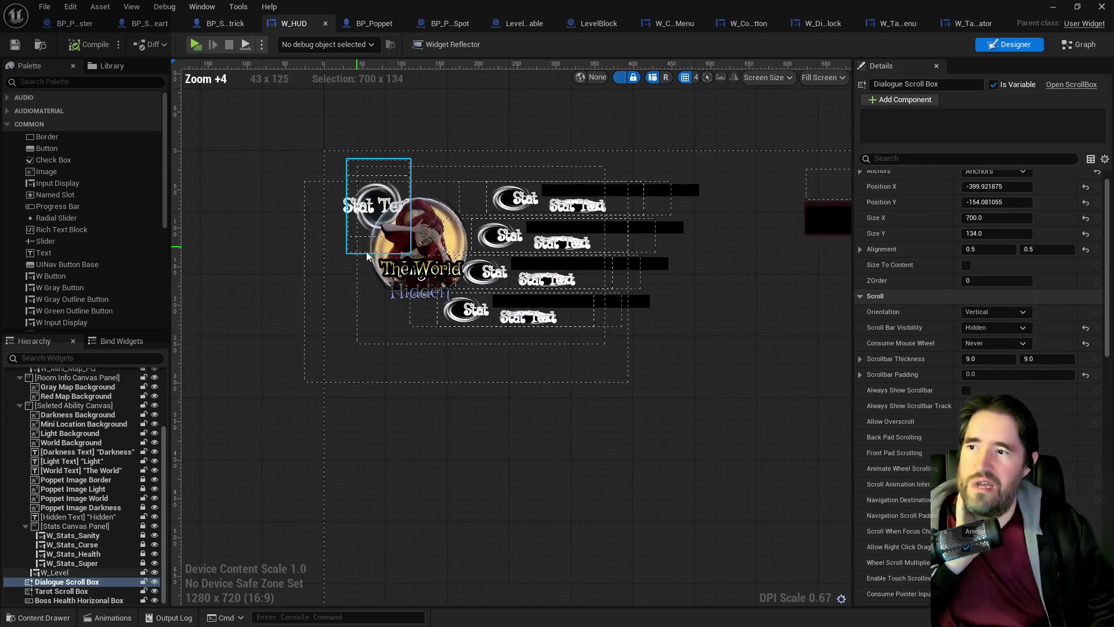
mouse_move(551, 343)
mouse_down()
mouse_move(552, 390)
mouse_move(673, 391)
mouse_move(567, 350)
mouse_move(644, 549)
mouse_move(669, 524)
mouse_up()
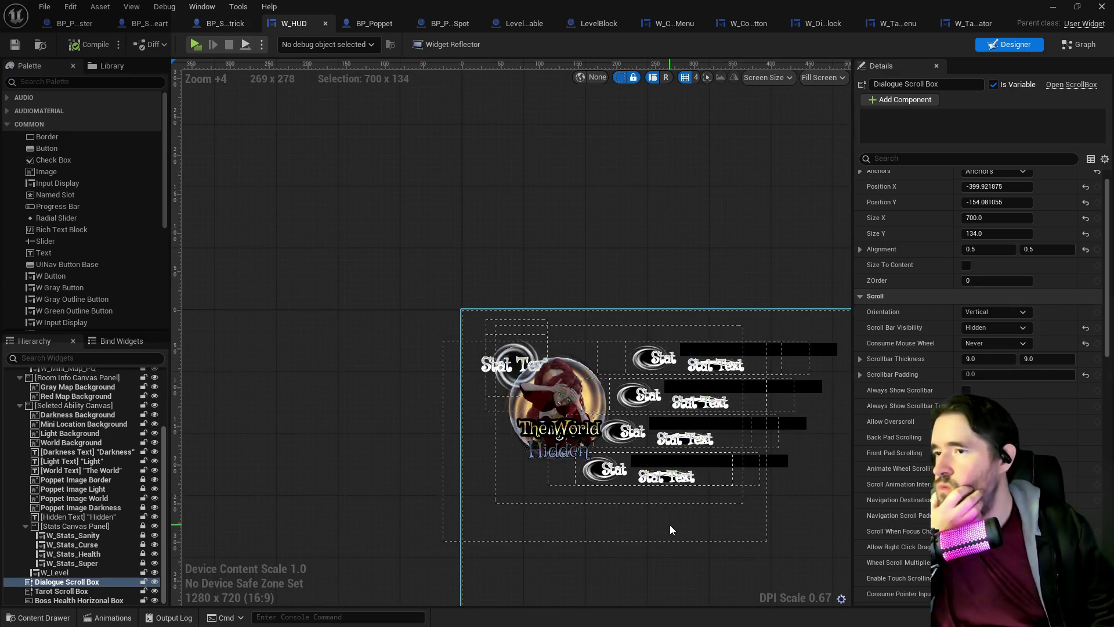
scroll(604, 462, down, 2)
drag(604, 463, 473, 278)
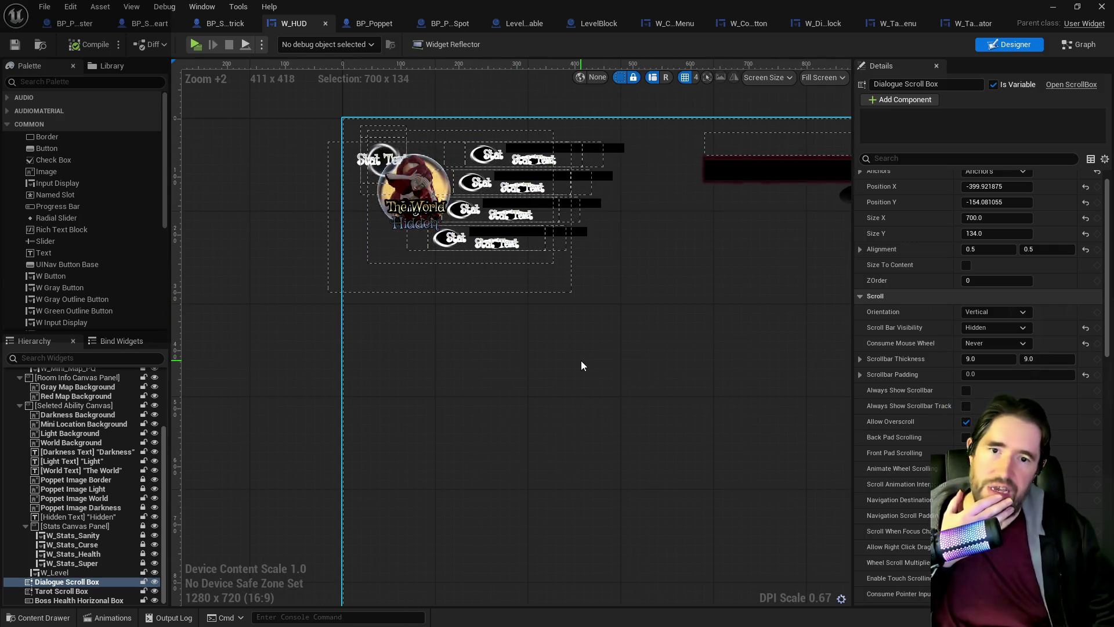
mouse_move(581, 365)
mouse_down()
mouse_move(475, 358)
mouse_move(402, 373)
mouse_move(463, 387)
mouse_up()
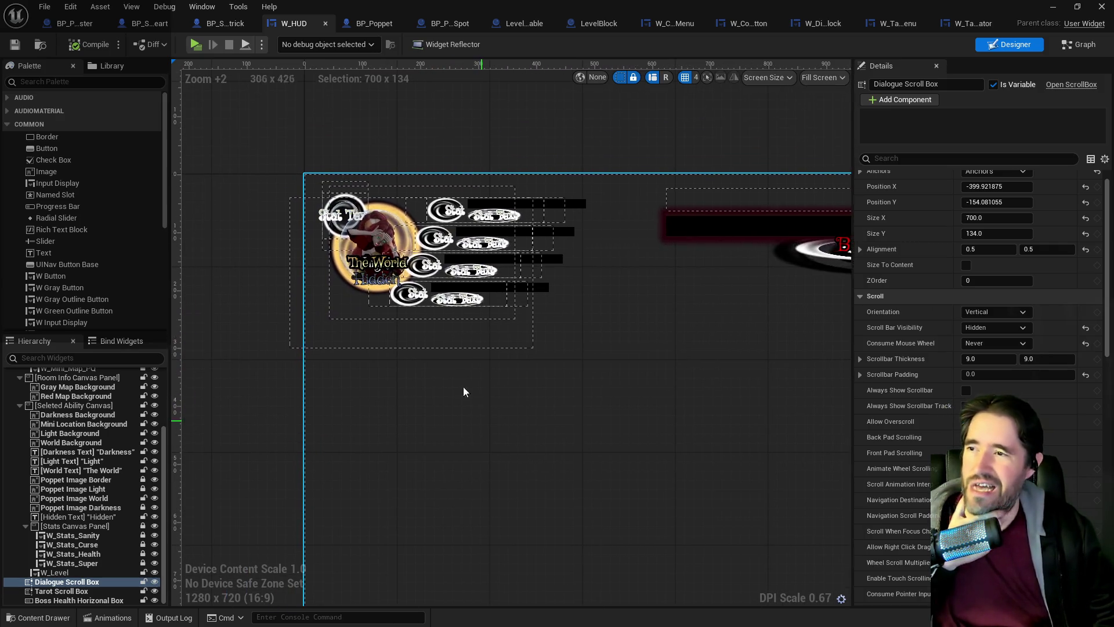
scroll(395, 325, up, 2)
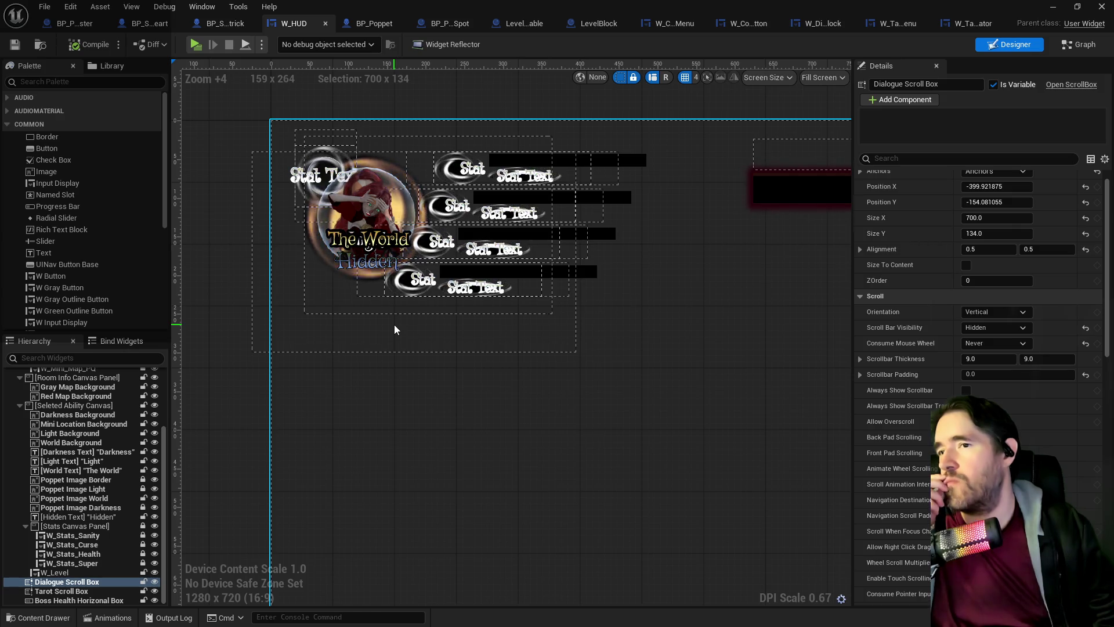
scroll(394, 325, down, 3)
scroll(498, 285, up, 3)
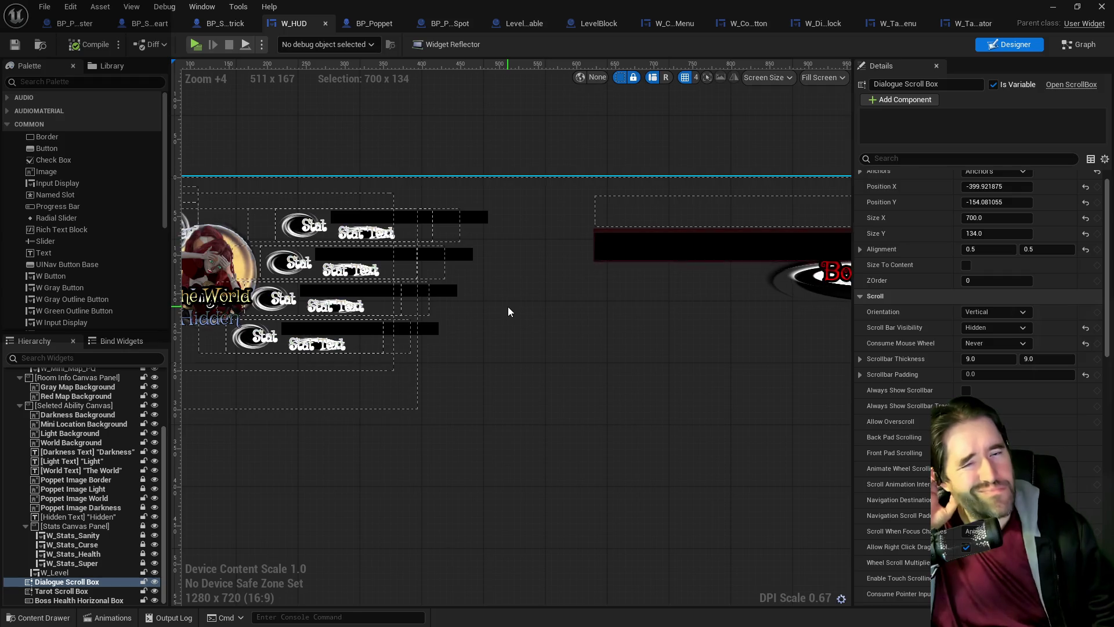
drag(615, 302, 768, 294)
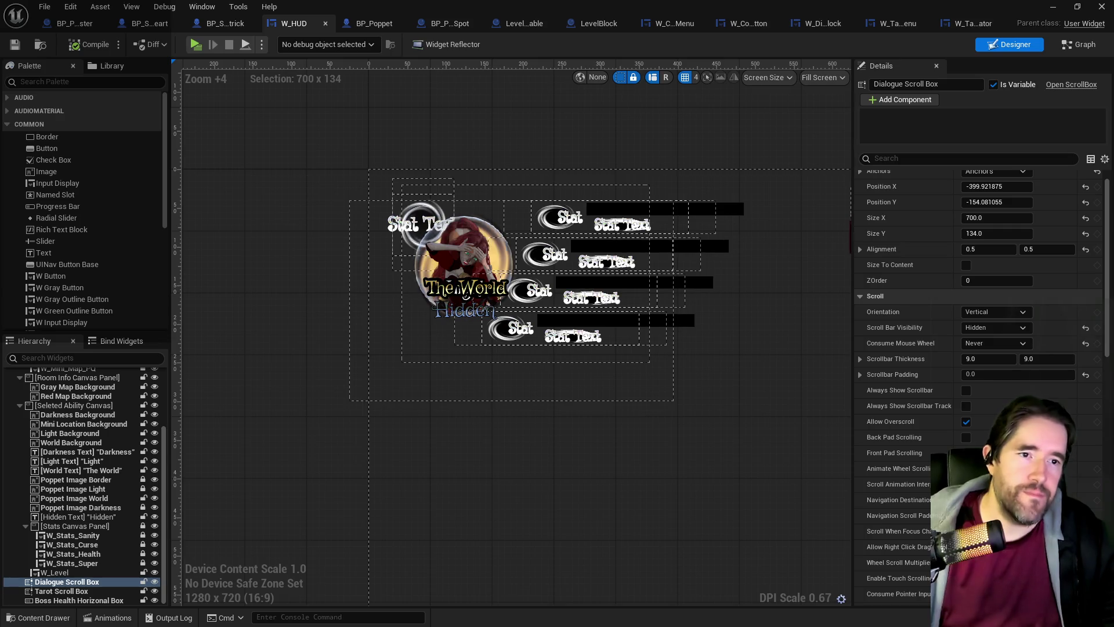
key(alt+Tab)
scroll(492, 483, up, 3)
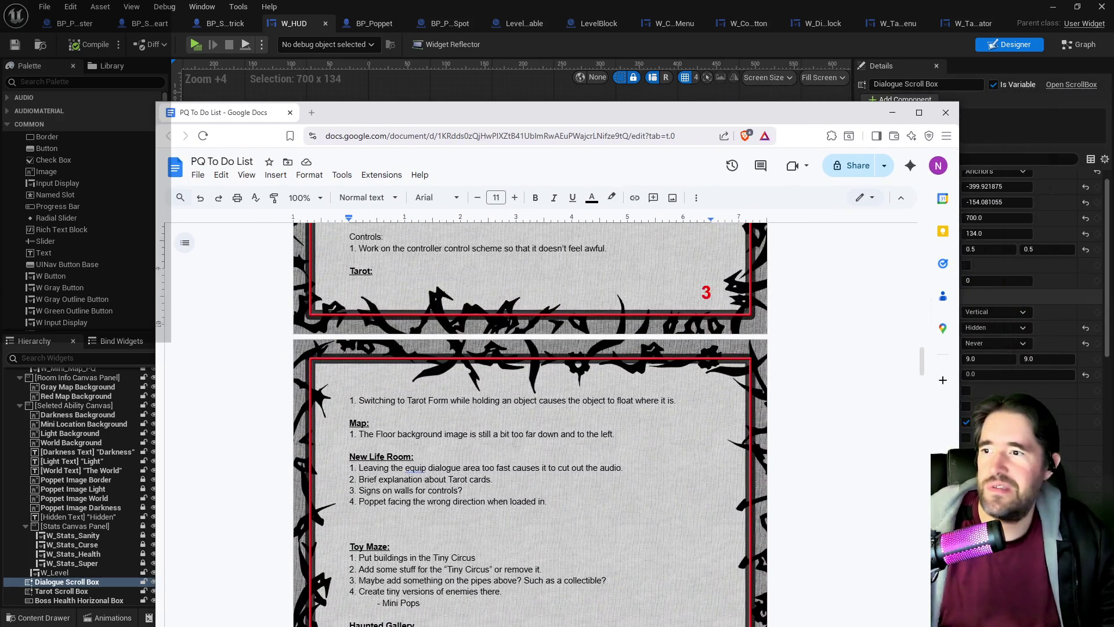
scroll(492, 482, up, 3)
scroll(497, 545, down, 2)
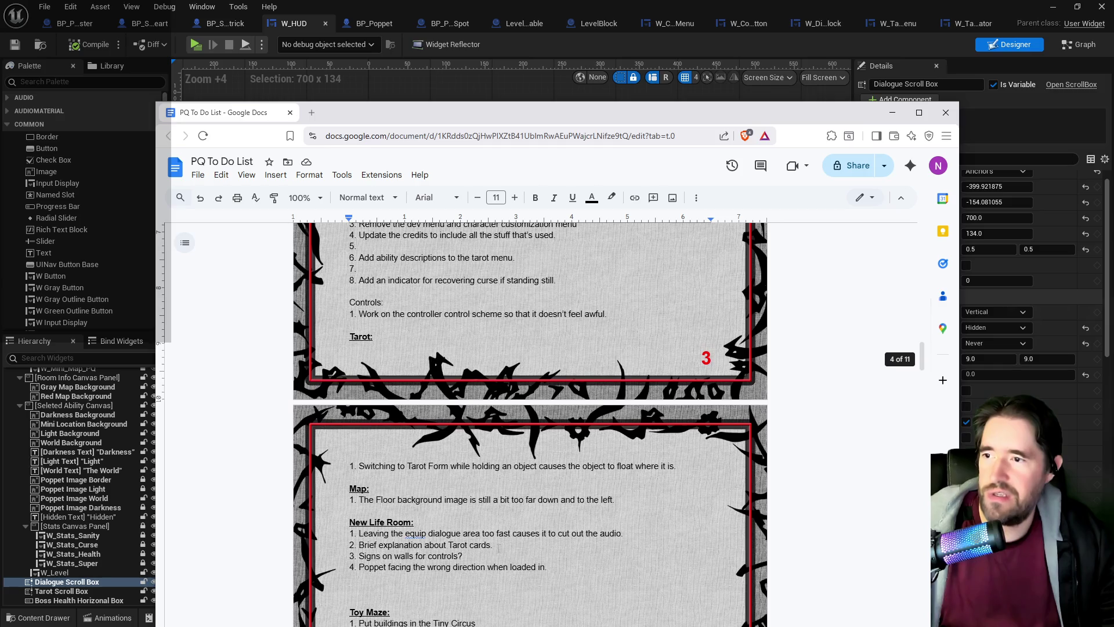
scroll(497, 545, up, 1)
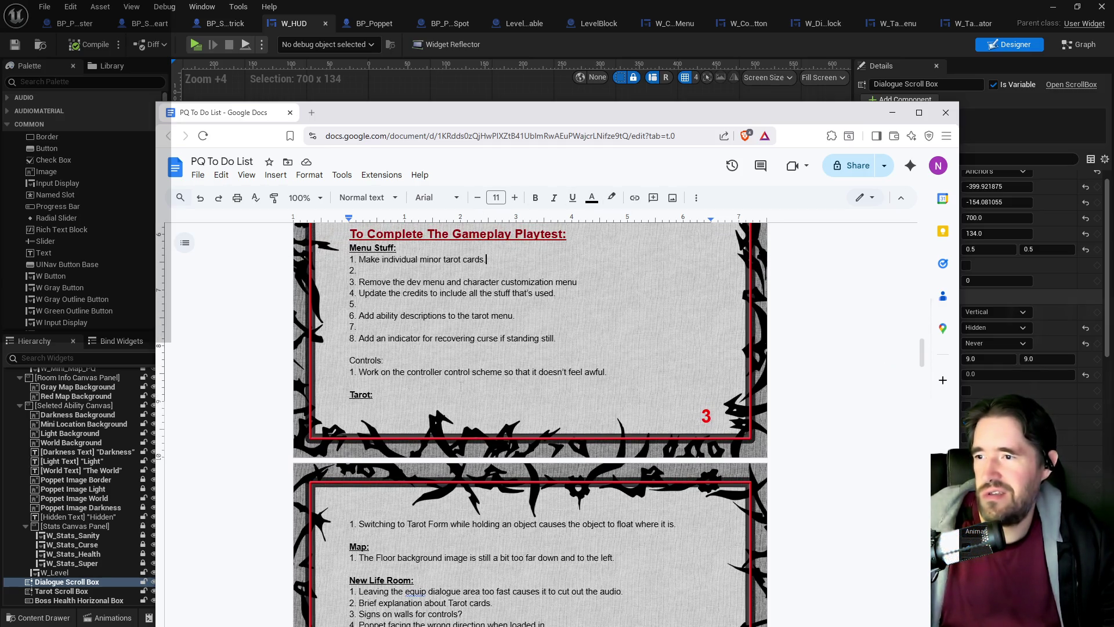
scroll(462, 386, down, 4)
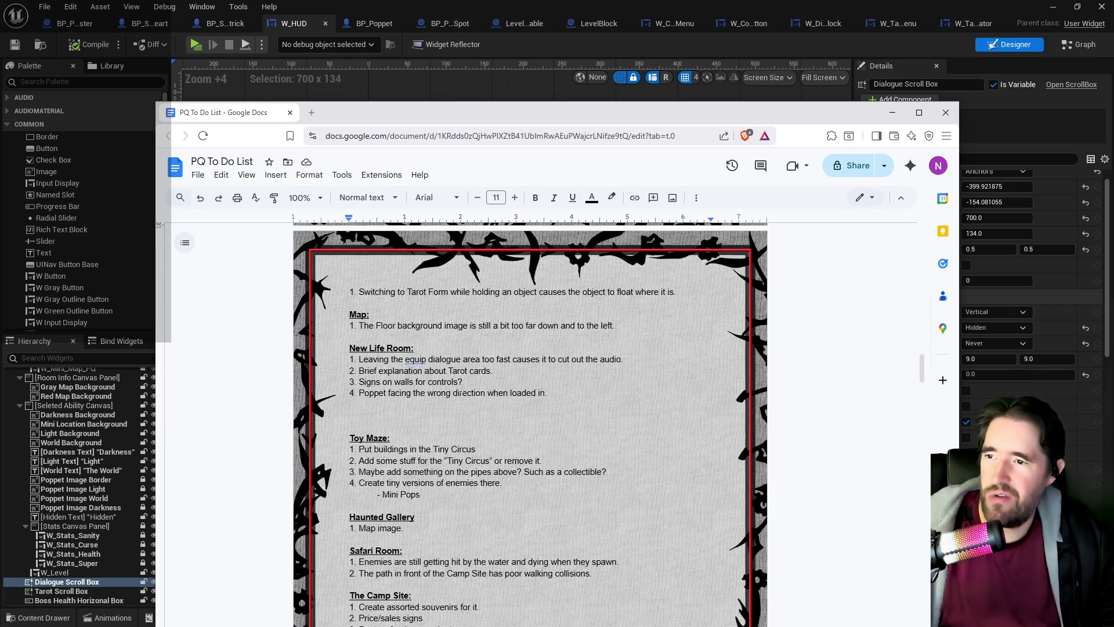
scroll(462, 386, down, 2)
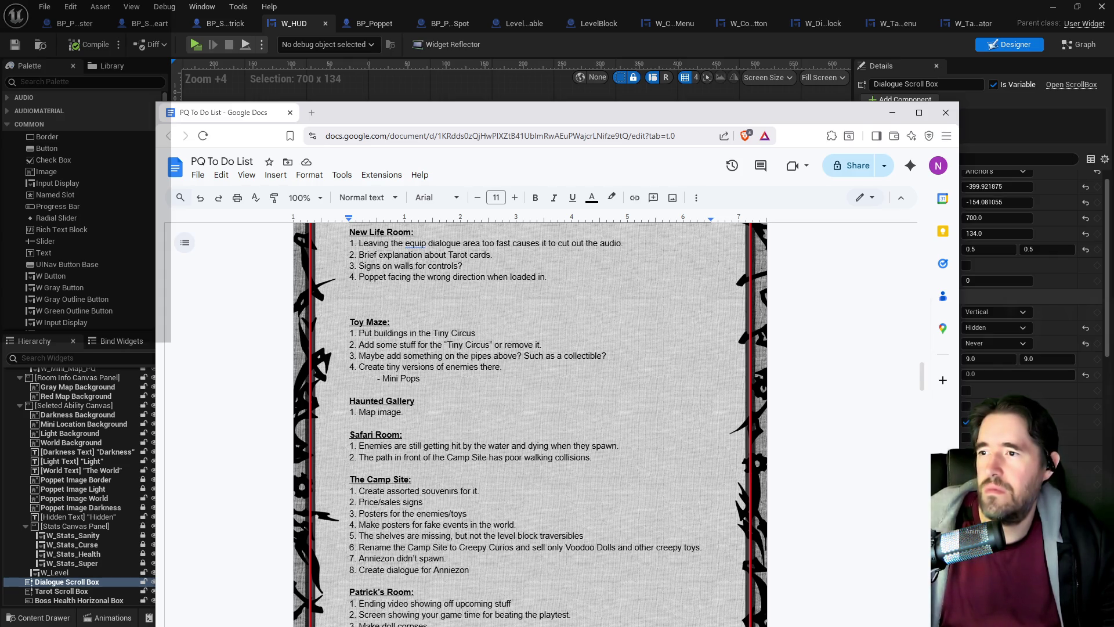
click(891, 113)
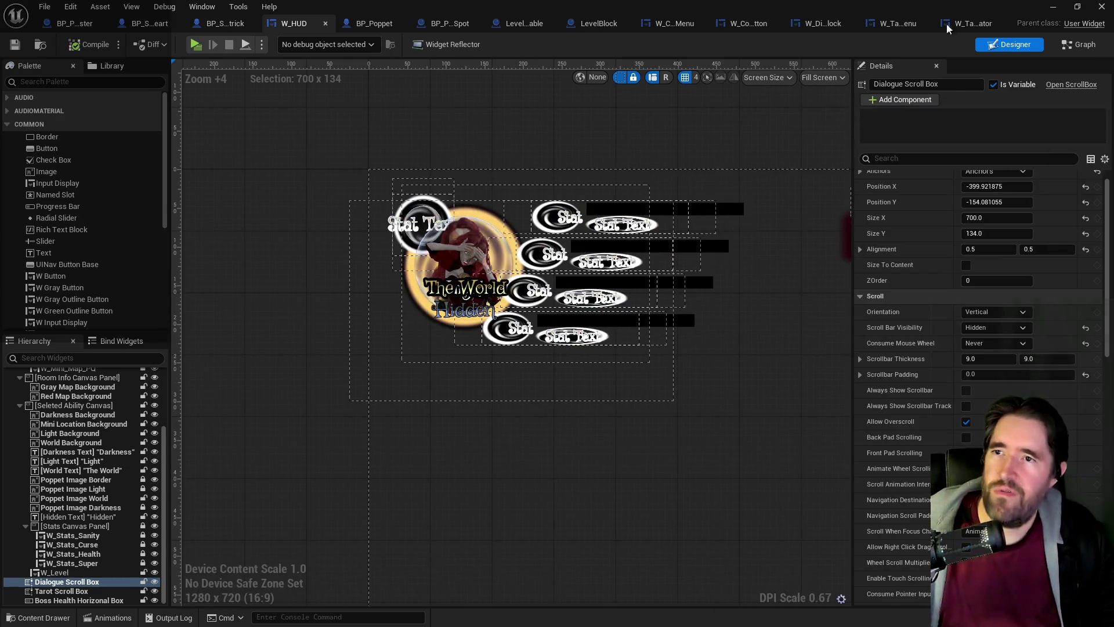
- Fly to the carnival room and select the purple BP_Charlotte_Text_With_Stand13 sign
click(1052, 6)
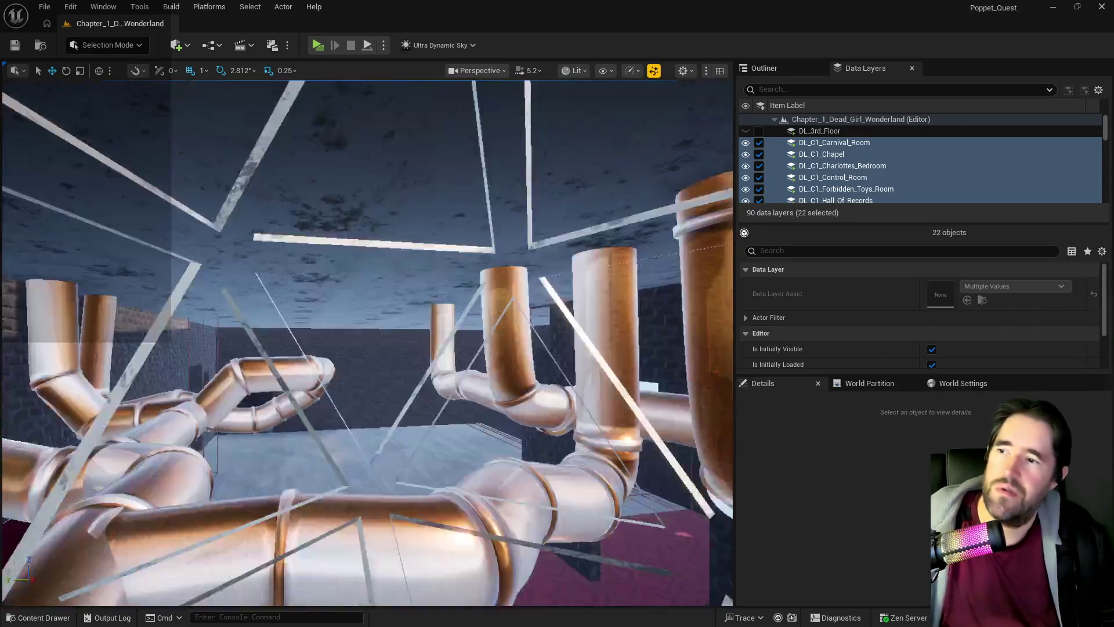
key(w)
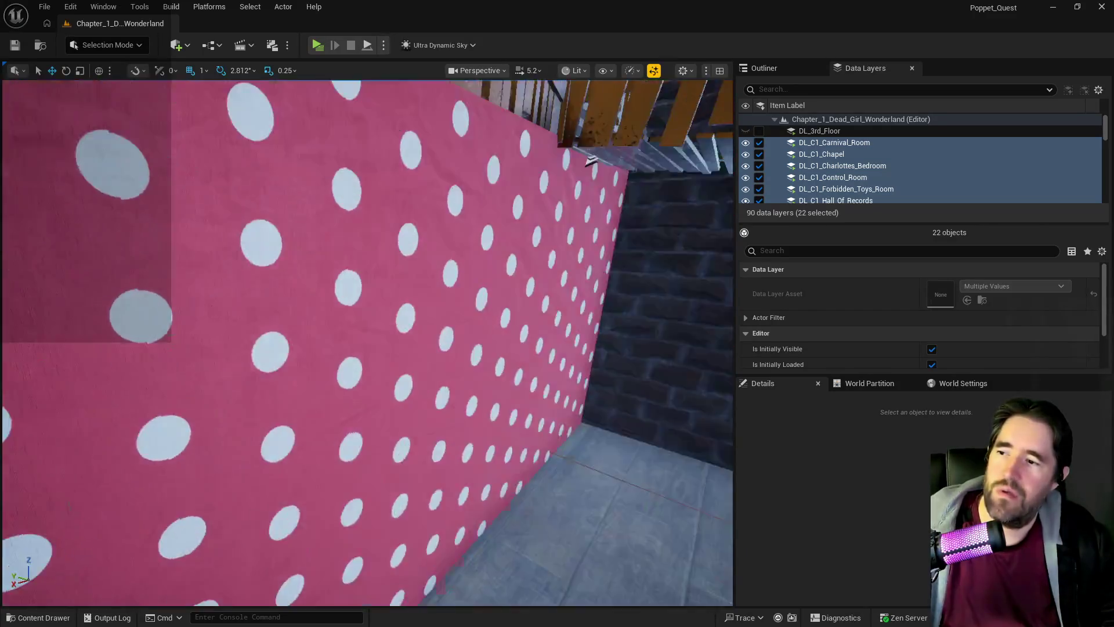
key(w)
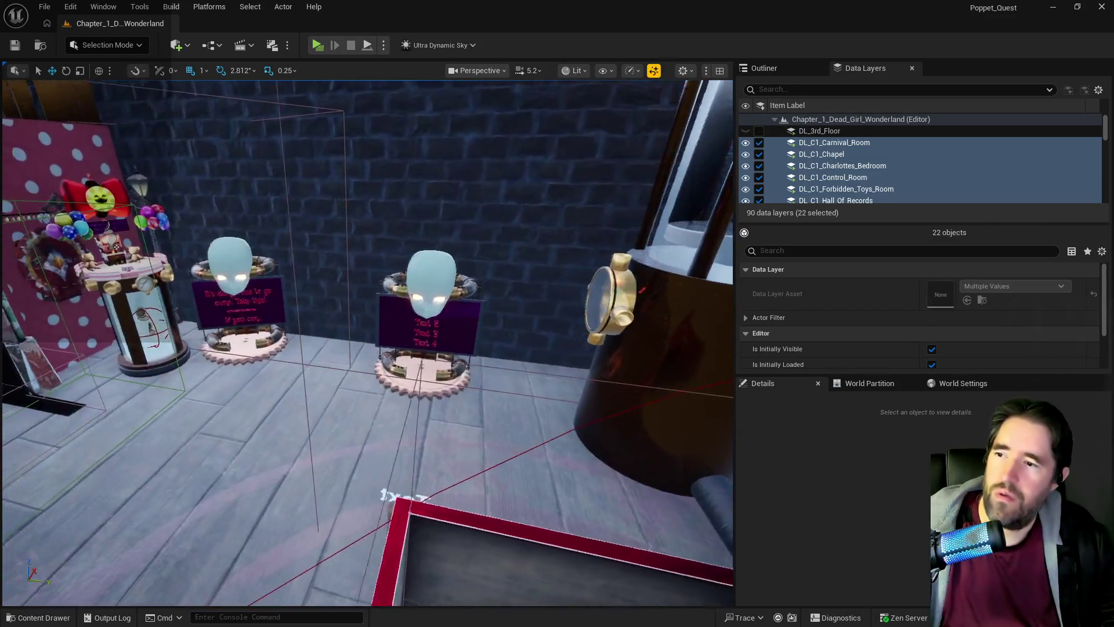
key(w)
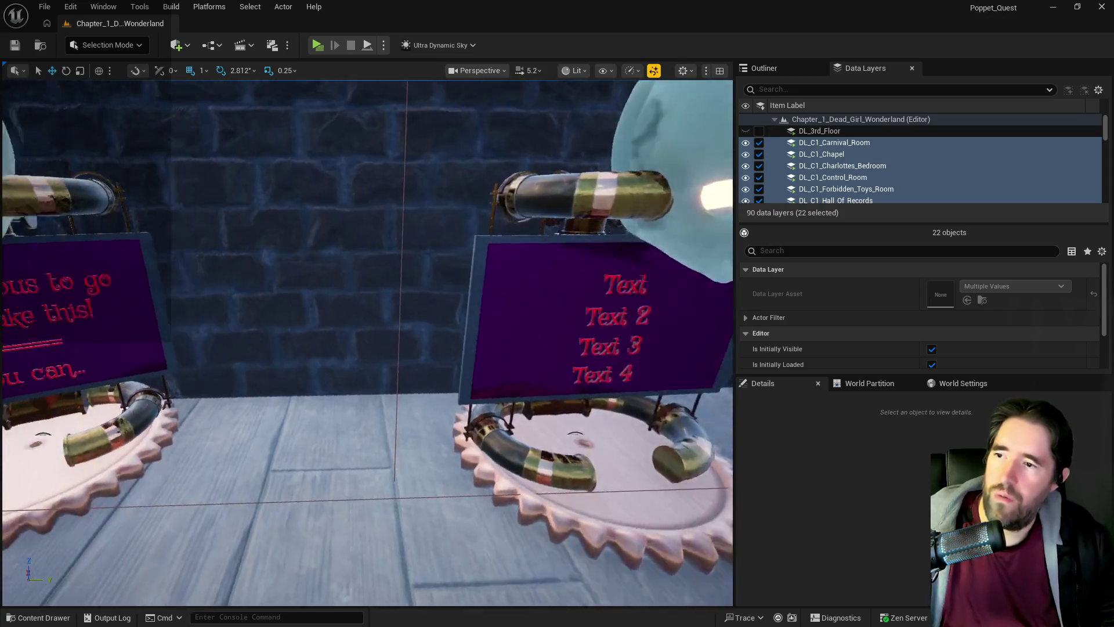
key(s)
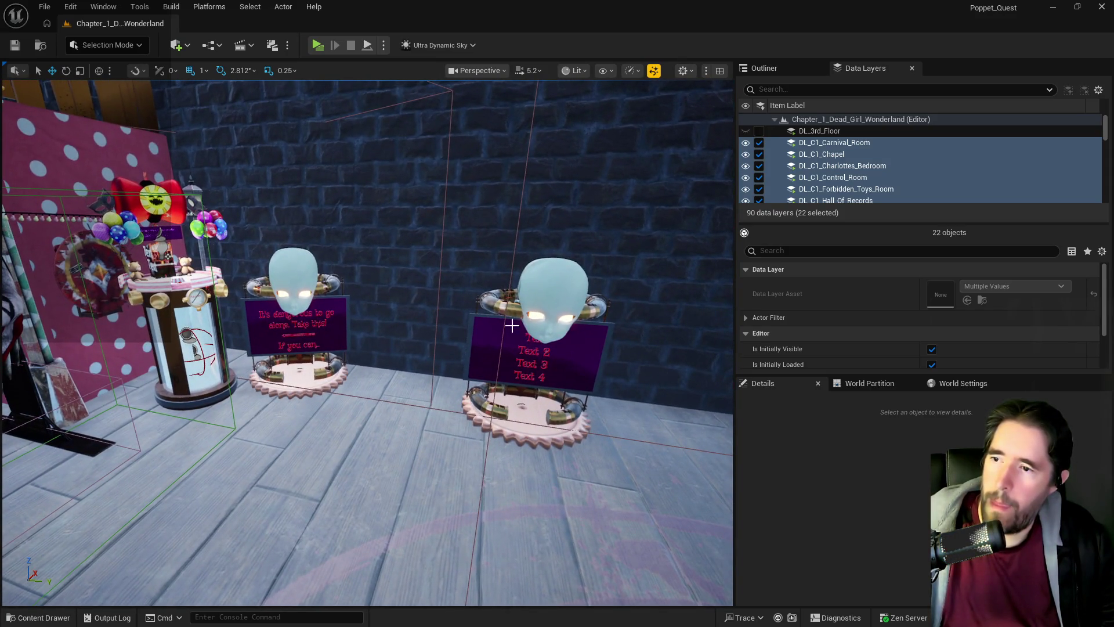
key(a)
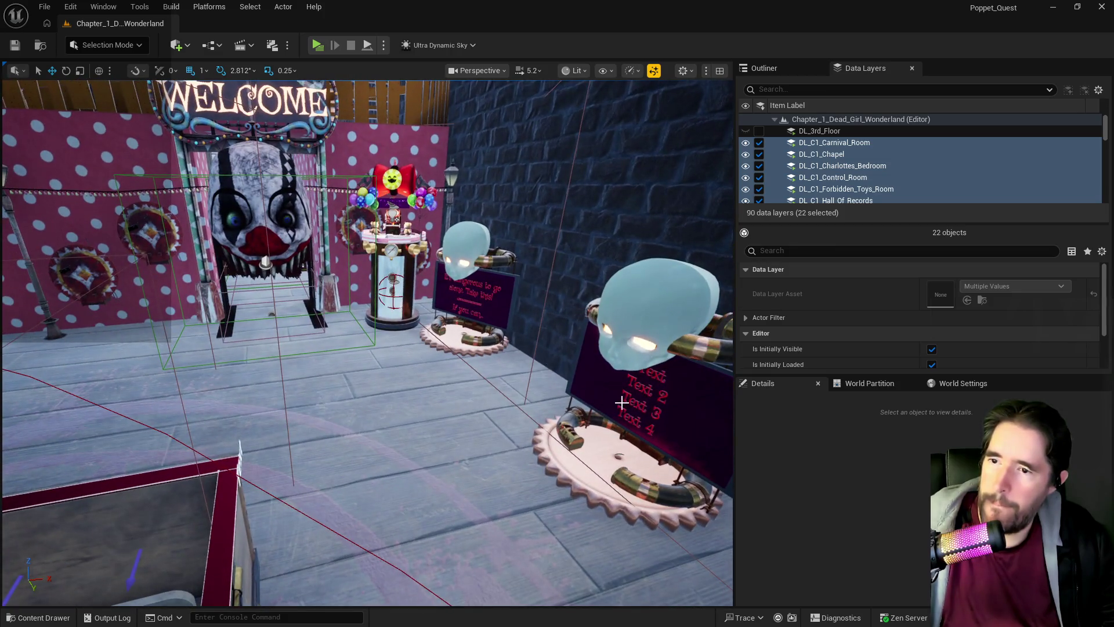
click(393, 290)
key(w)
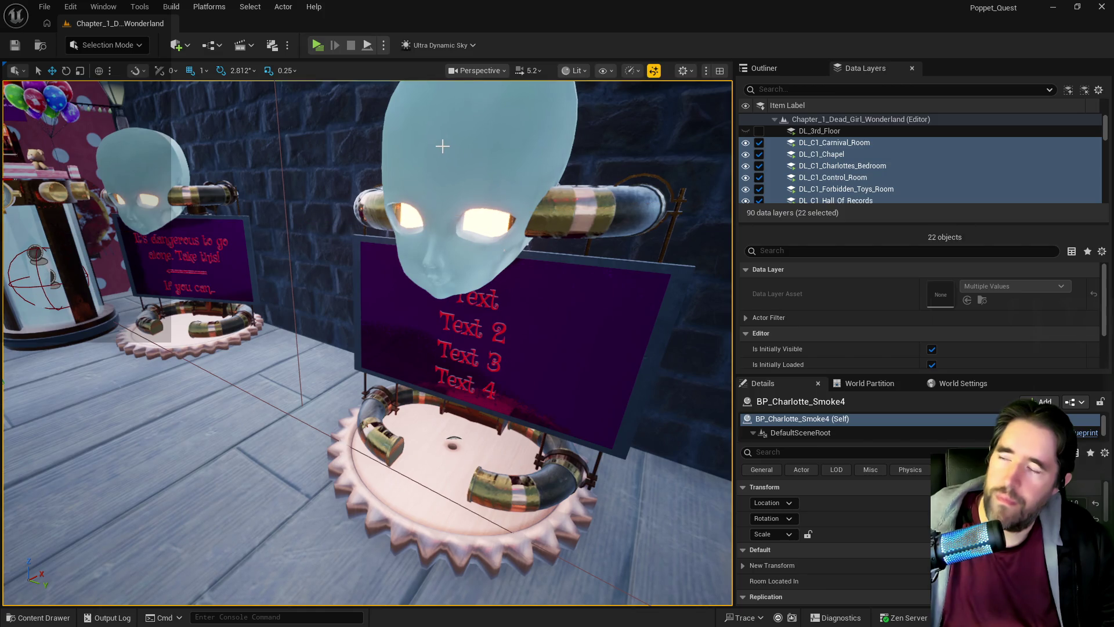
key(f)
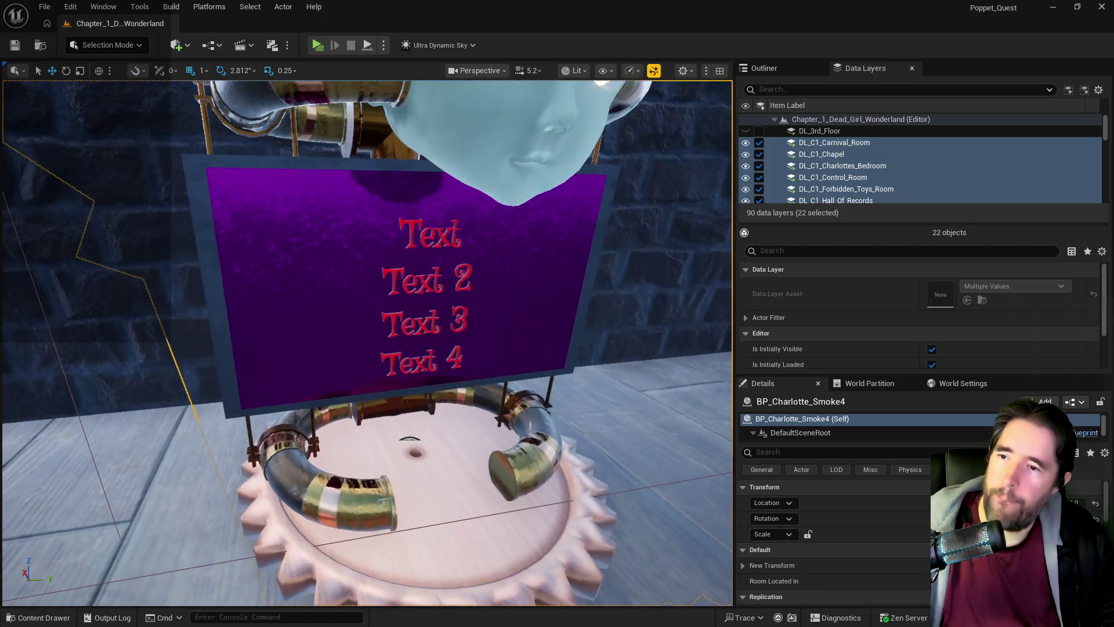
click(354, 326)
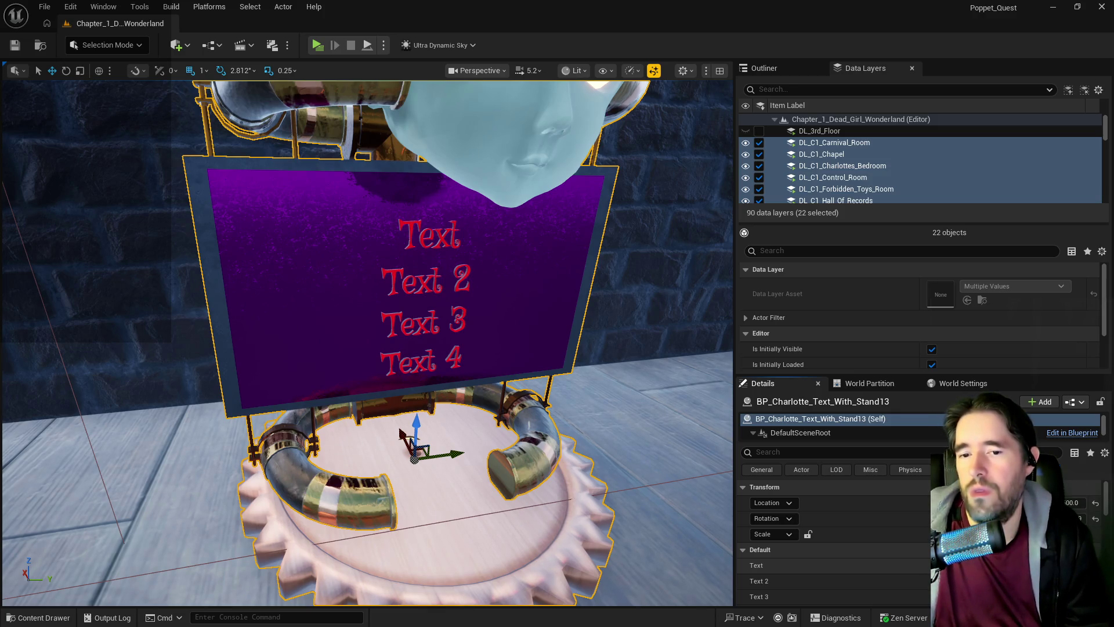
text(arot cards will grant)
- Enter new wording for the sign's first three text lines
key(Return)
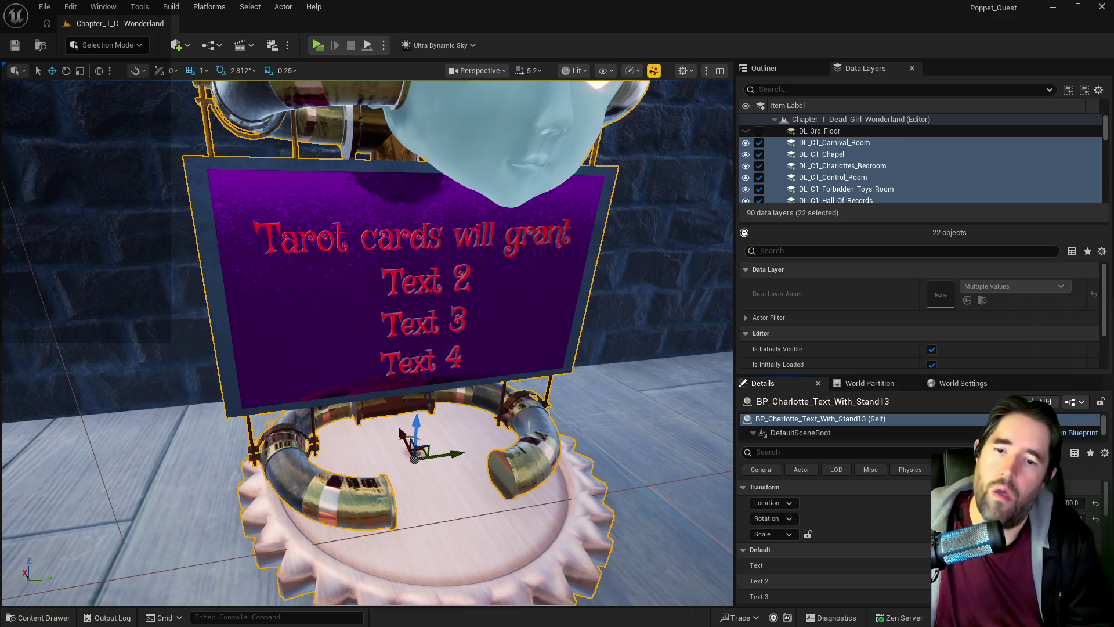
key(Return)
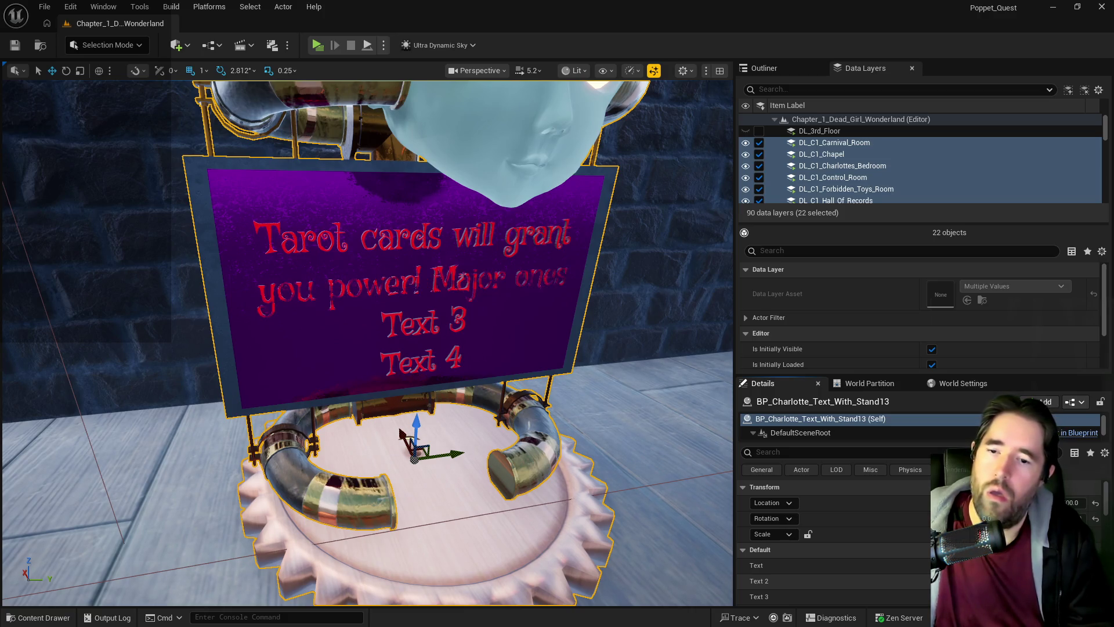
scroll(835, 540, down, 2)
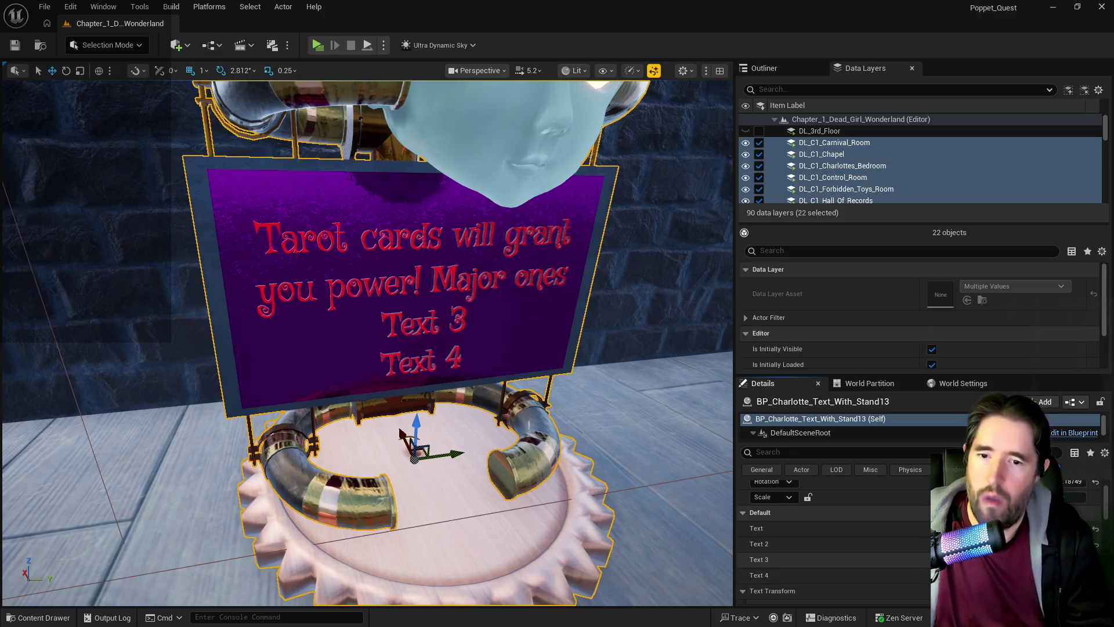
key(Return)
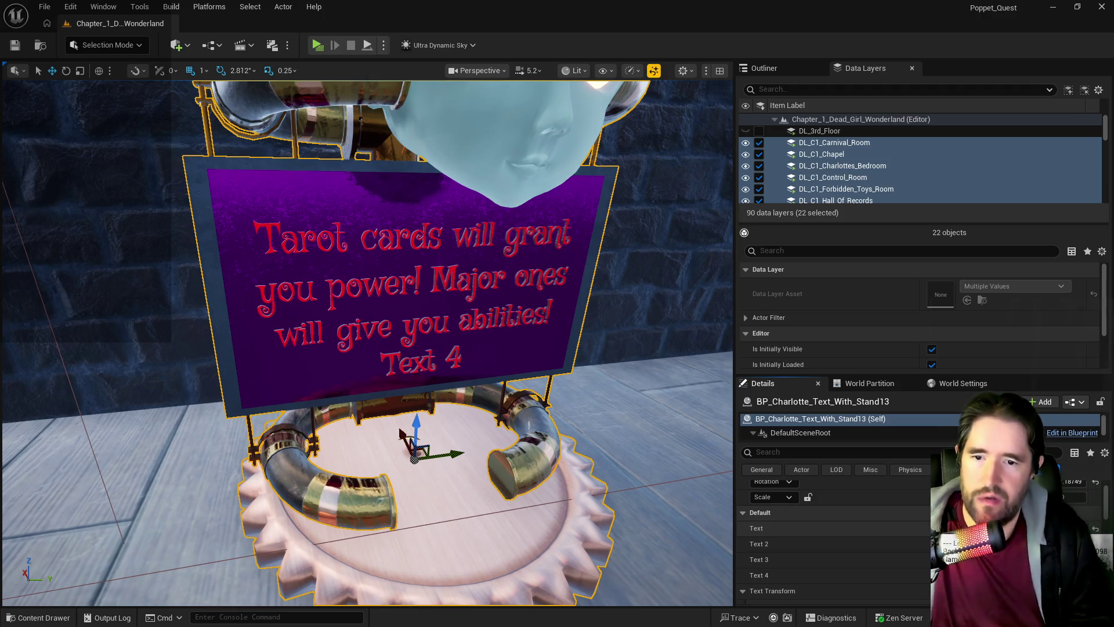
- Revise the lines so the sign ends 'you power but major ones will grant you abilities!'
key(Return)
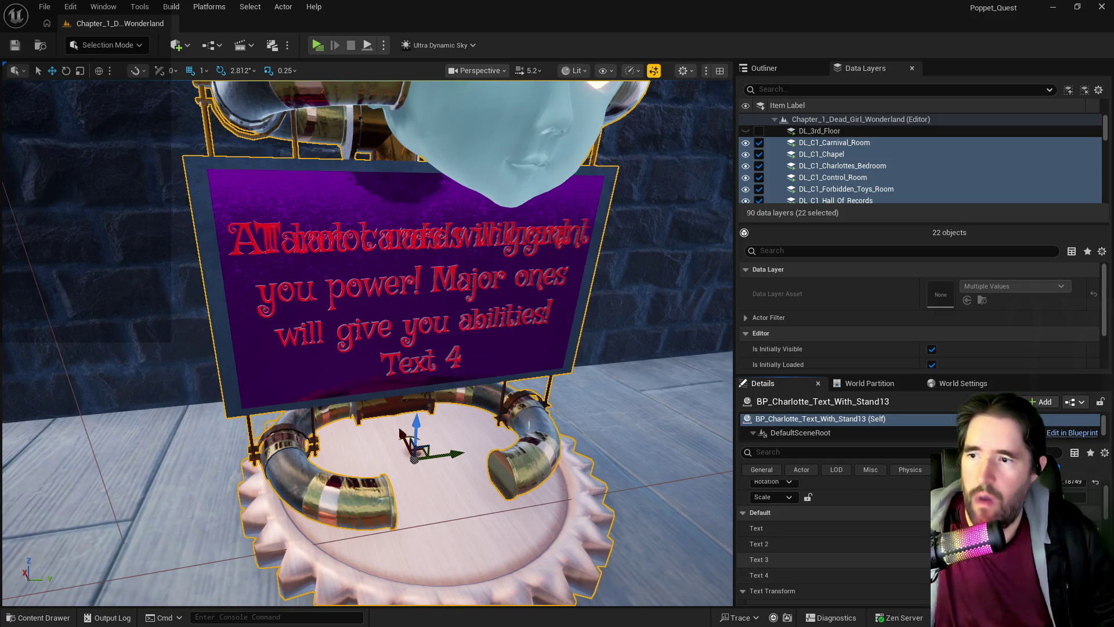
key(Return)
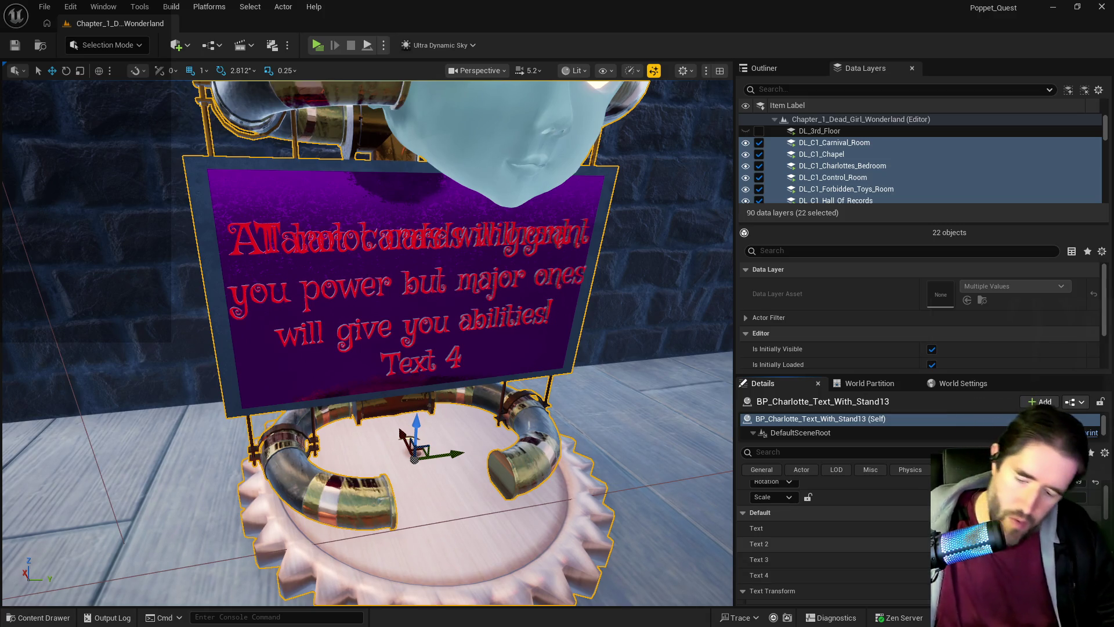
key(BackSpace)
key(BackSpace)
key(BackSpace)
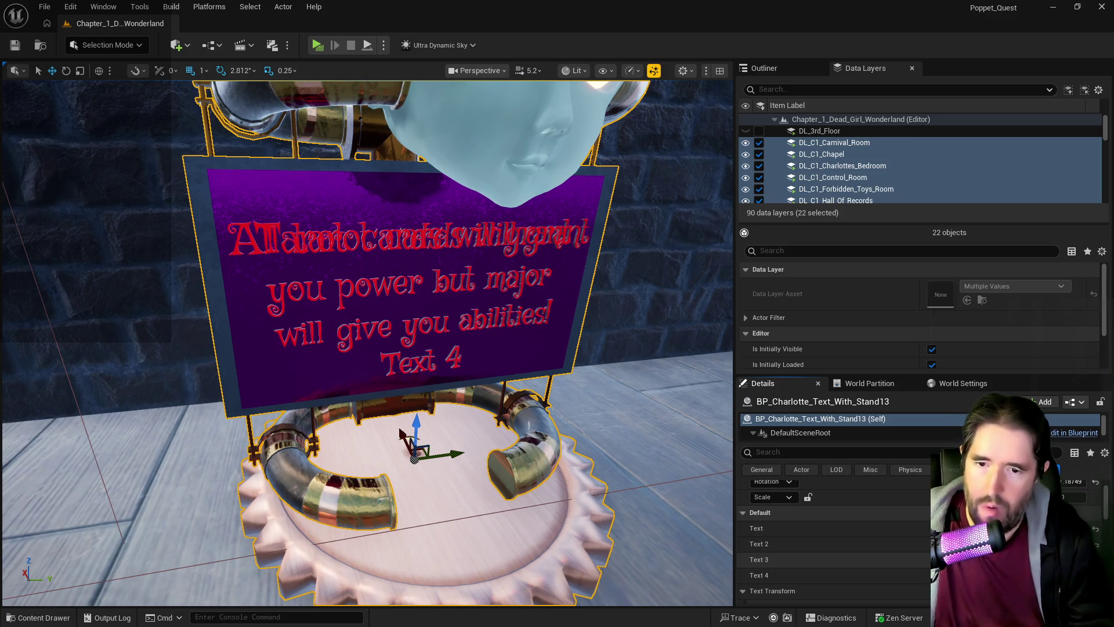
key(Return)
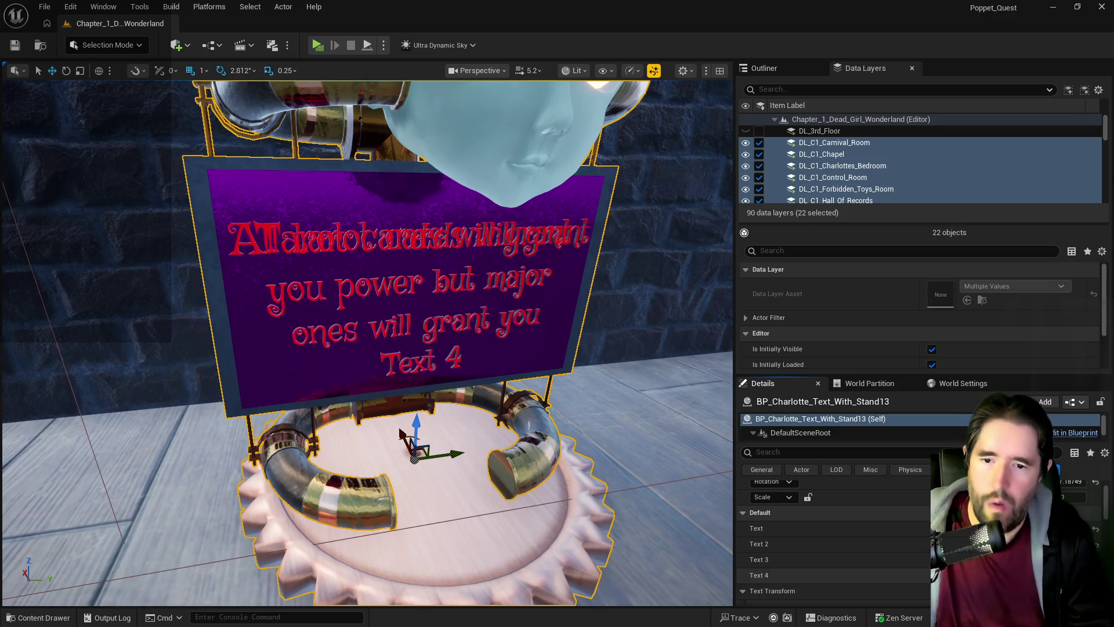
key(Return)
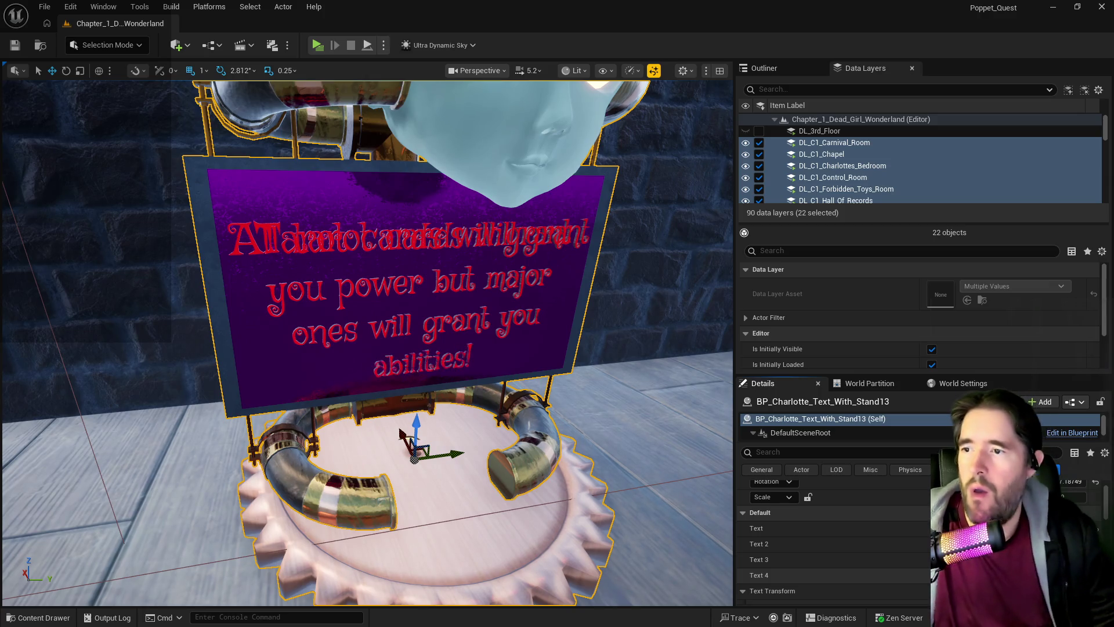
scroll(367, 342, down, 5)
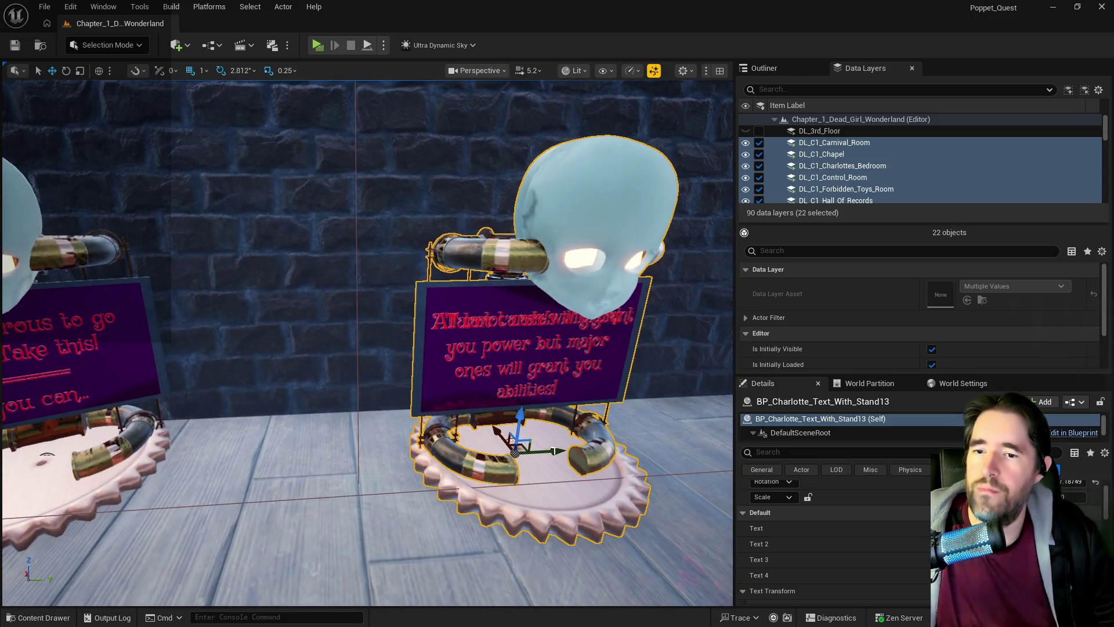
- Move the sign stand left across the floor and view it from above
drag(540, 450, 314, 452)
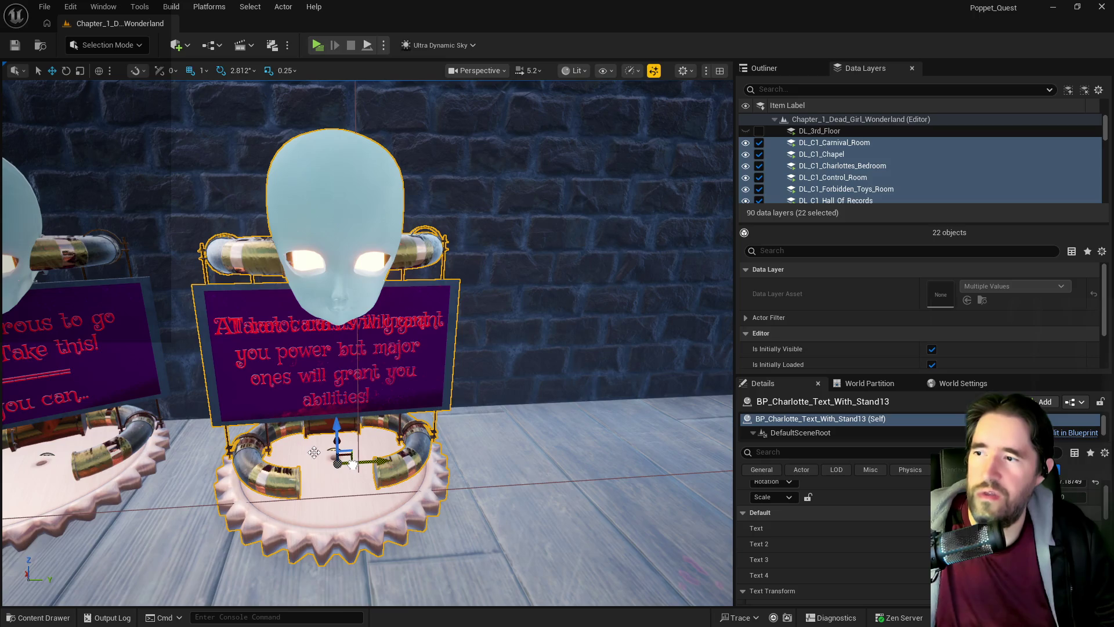
scroll(264, 404, up, 3)
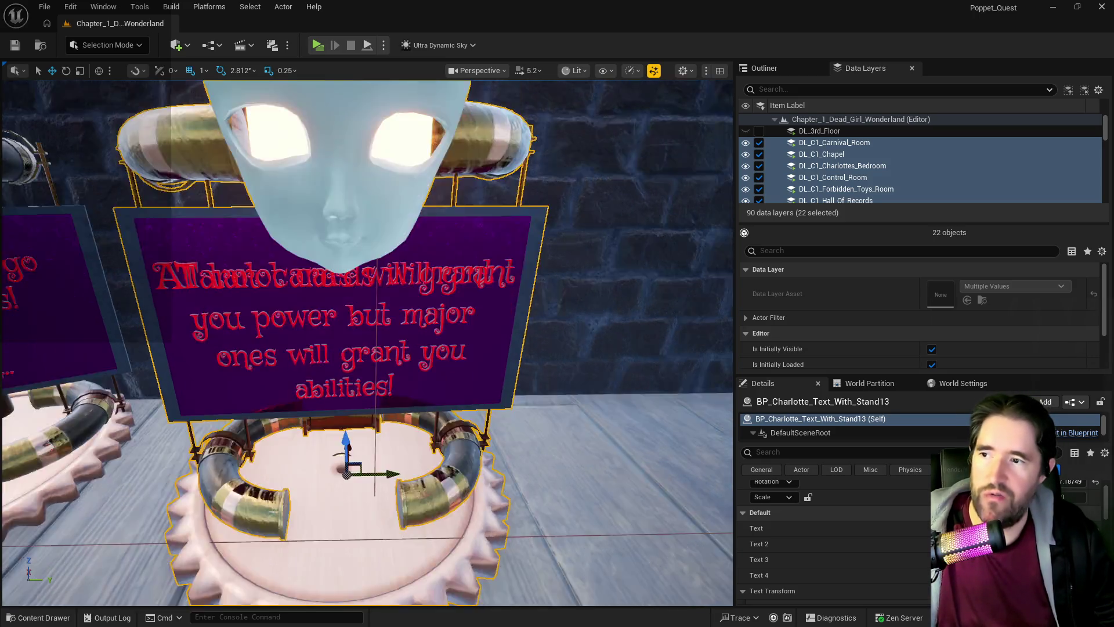
mouse_move(154, 338)
mouse_down()
mouse_move(493, 331)
mouse_move(186, 441)
mouse_move(145, 492)
mouse_up()
key(f)
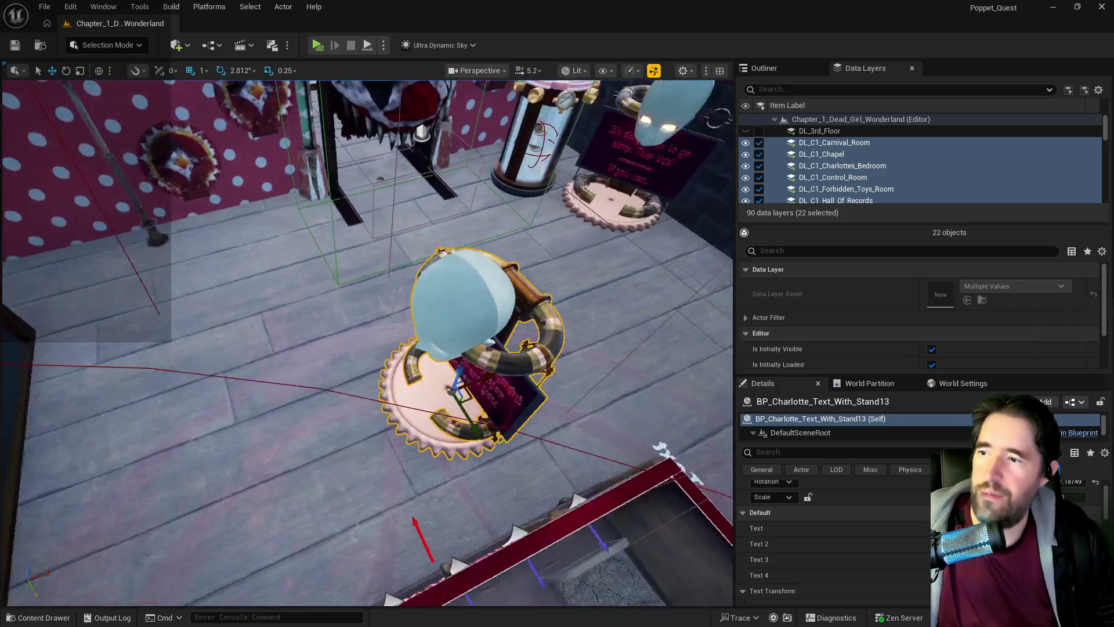
- Rotate the stand about 90 degrees and set it beside the polka-dot wall near WELCOME
key(e)
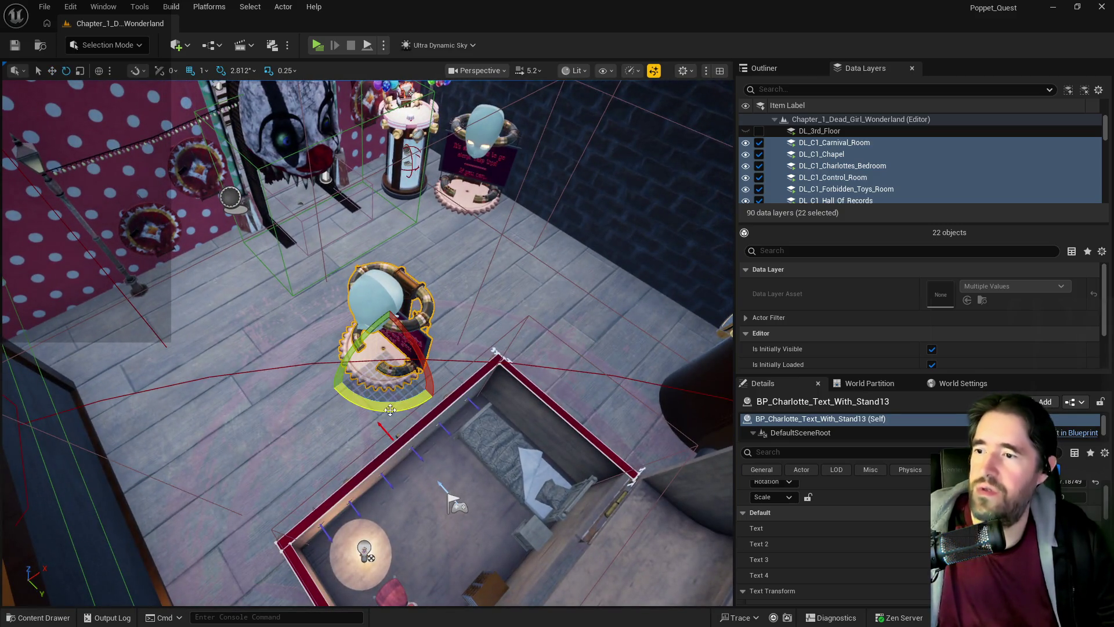
mouse_move(392, 408)
mouse_down()
mouse_move(302, 406)
mouse_move(316, 406)
mouse_up()
key(w)
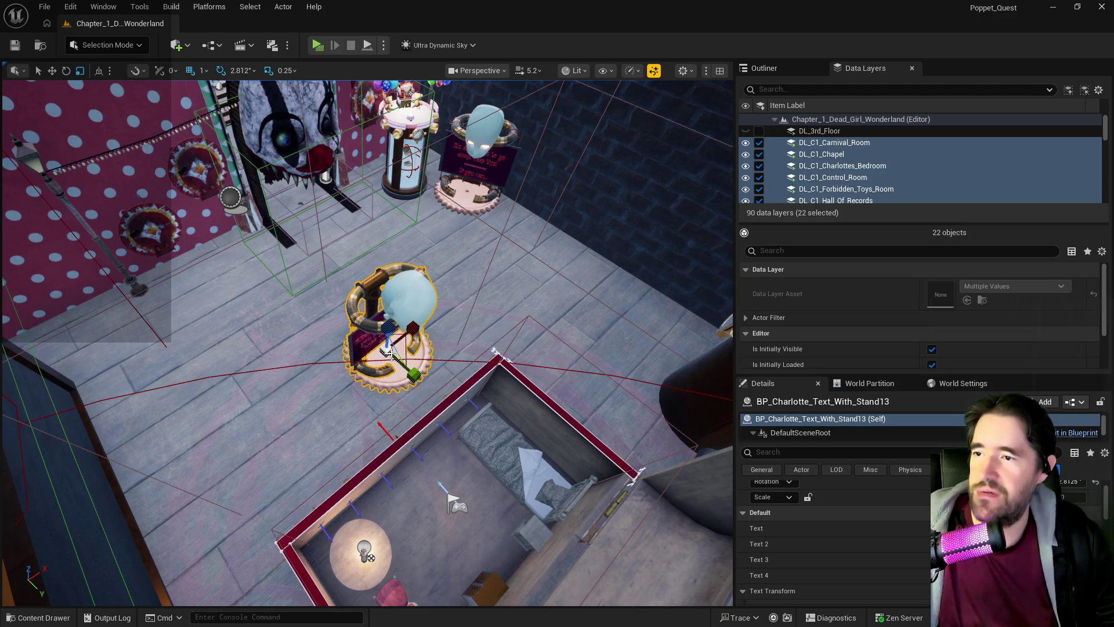
mouse_move(414, 330)
mouse_down()
mouse_move(285, 407)
mouse_move(328, 394)
mouse_move(317, 444)
mouse_move(231, 373)
mouse_move(191, 316)
mouse_up()
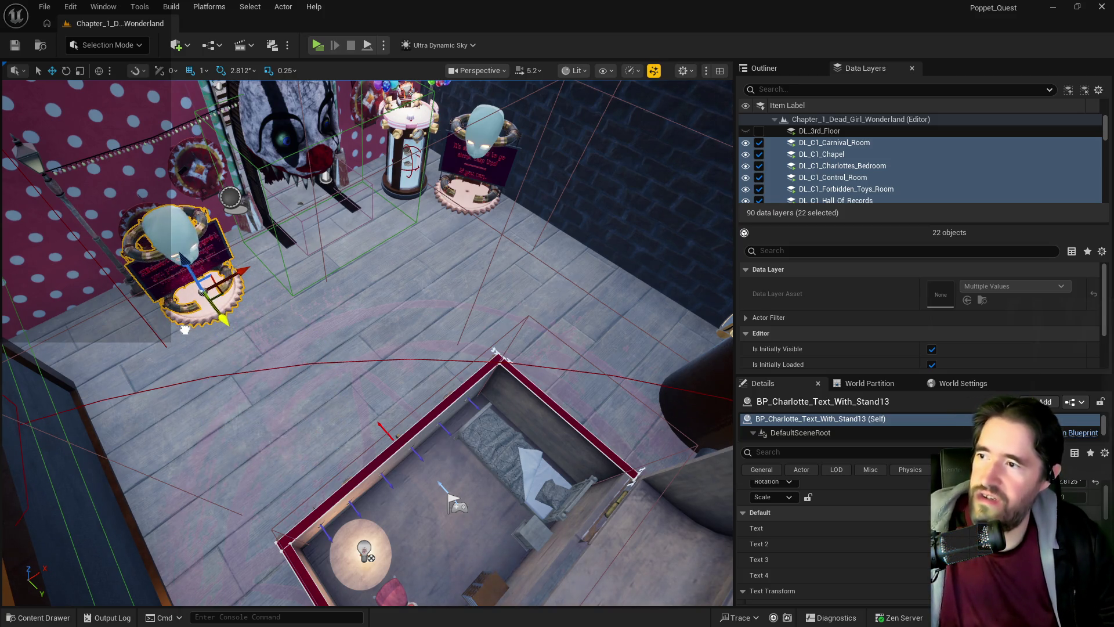
scroll(192, 316, up, 3)
scroll(367, 342, down, 3)
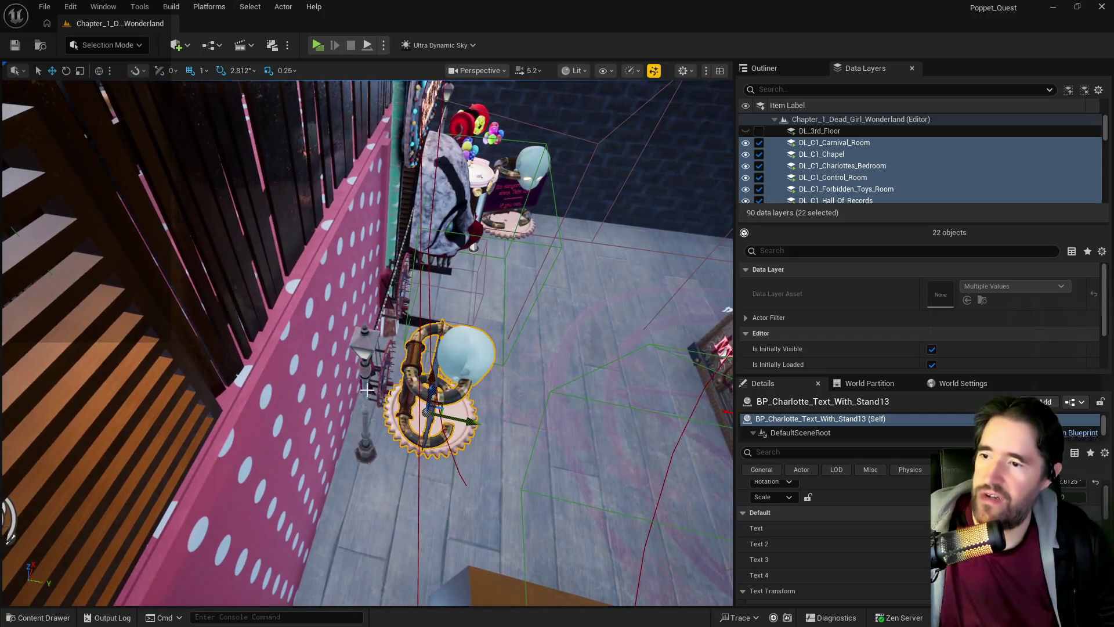
scroll(367, 343, up, 4)
mouse_move(327, 413)
mouse_down()
mouse_move(325, 400)
mouse_move(290, 395)
mouse_move(284, 371)
mouse_move(343, 257)
mouse_up()
- Move both knife-throwing boards left along the wall
click(332, 412)
click(343, 257)
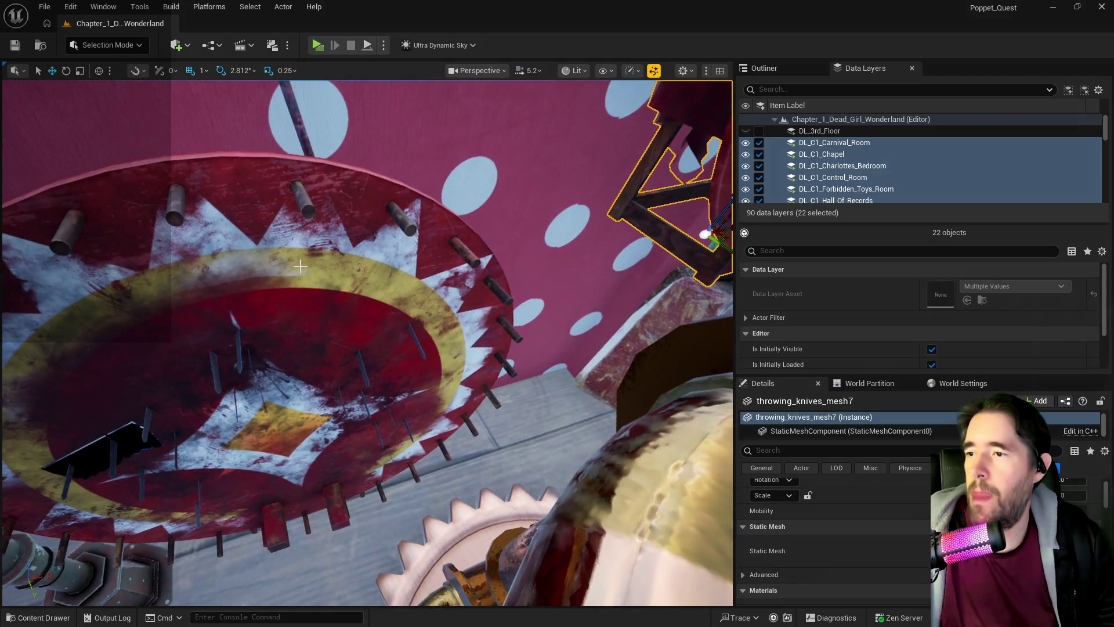
ctrl+click(300, 266)
key(f)
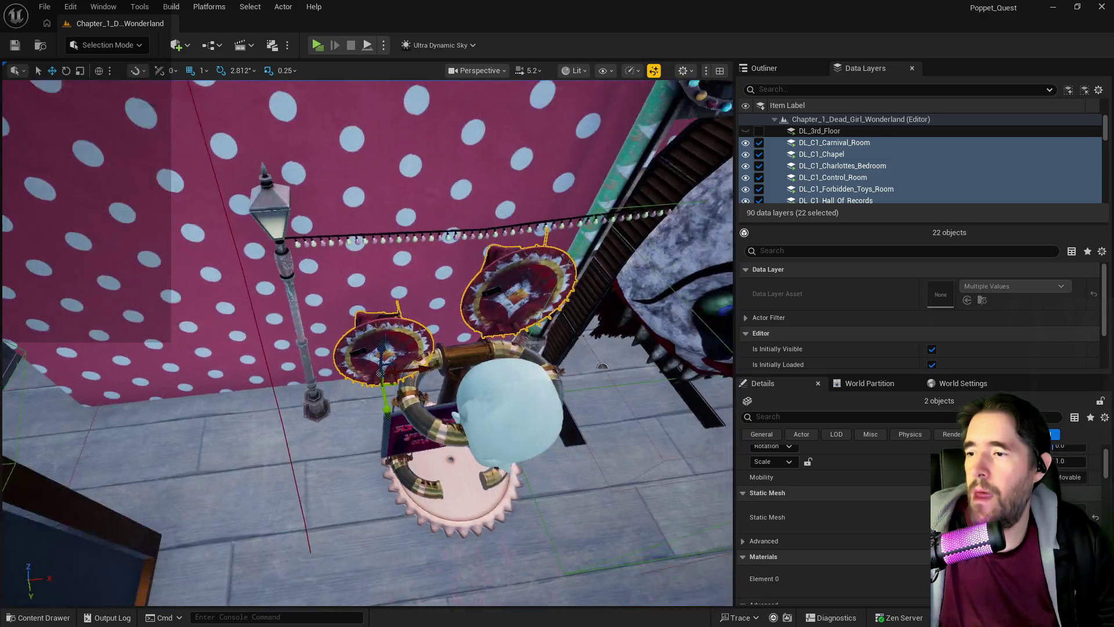
drag(419, 366, 192, 378)
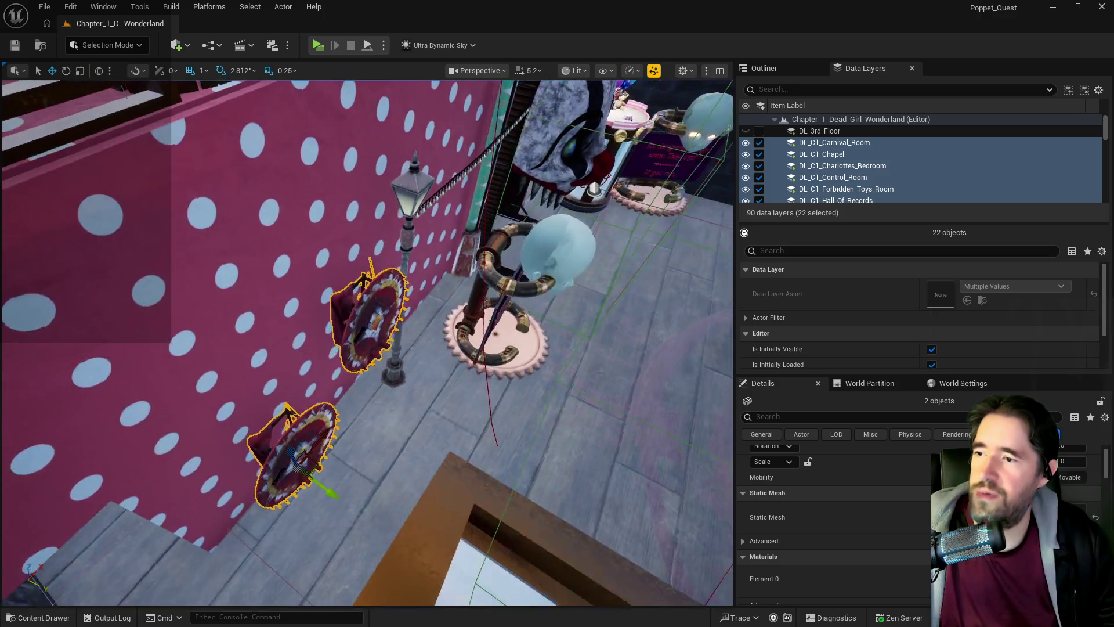
- Slide the purple sign stand left along X and save the level
click(530, 270)
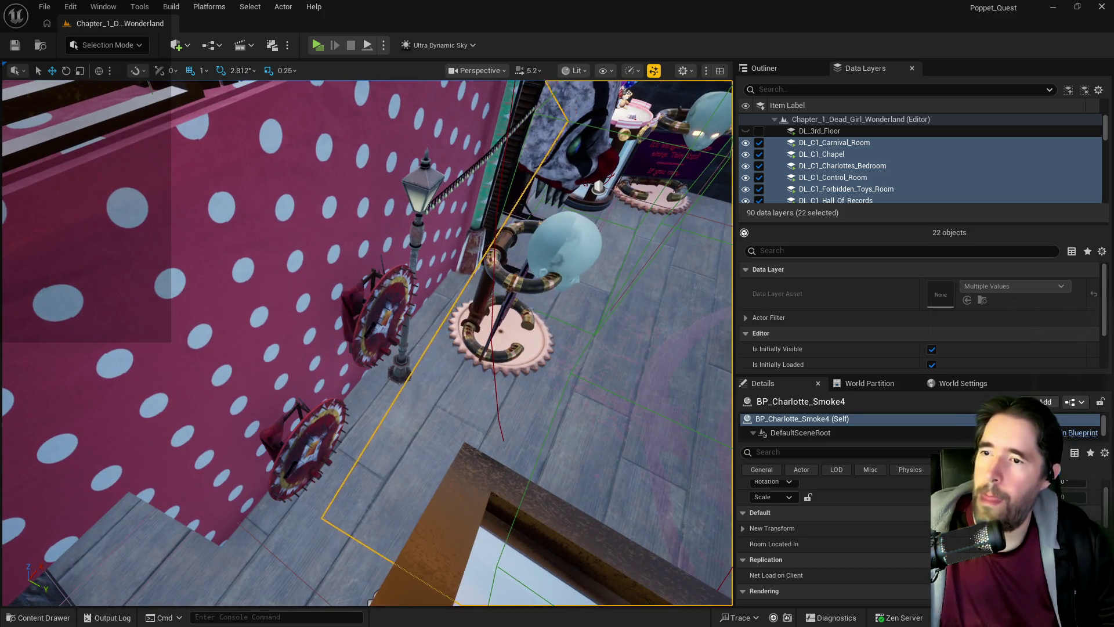
key(f)
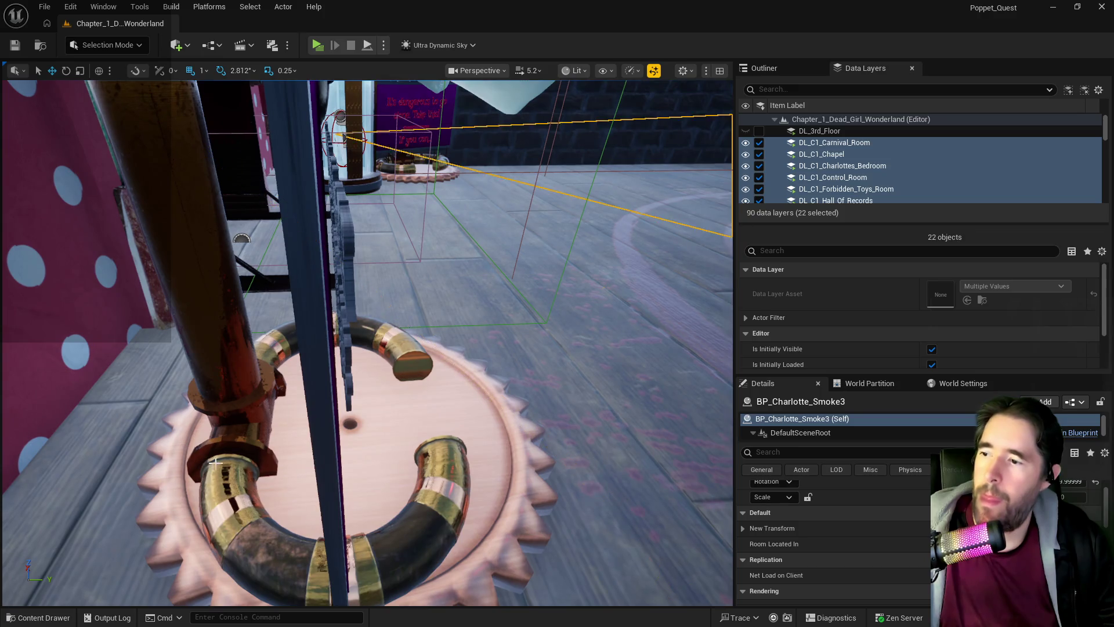
click(348, 441)
key(f)
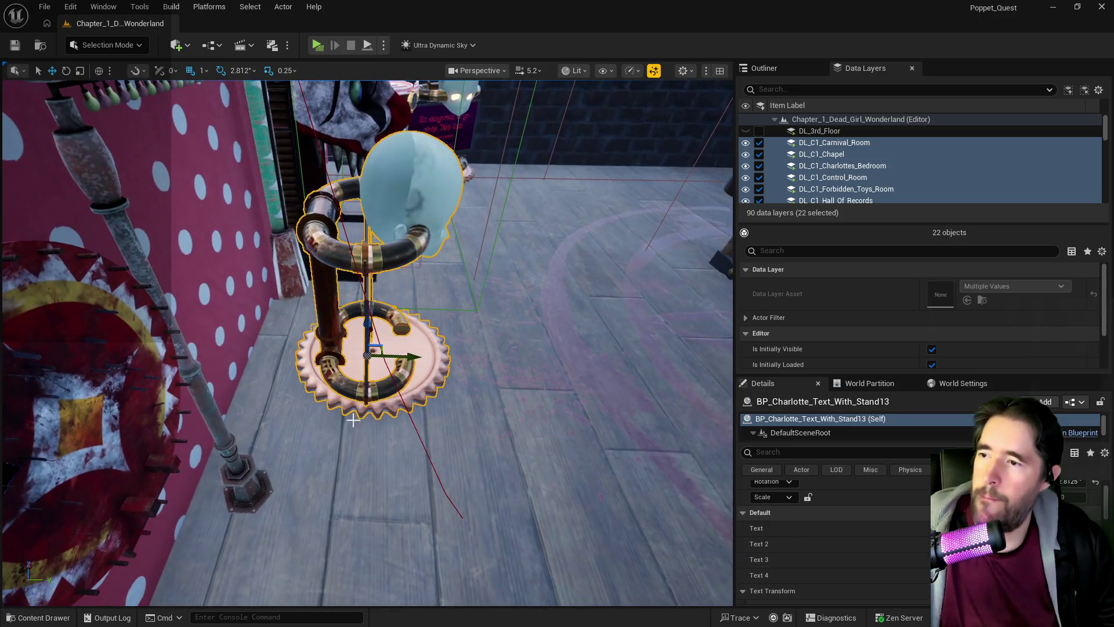
drag(408, 358, 360, 356)
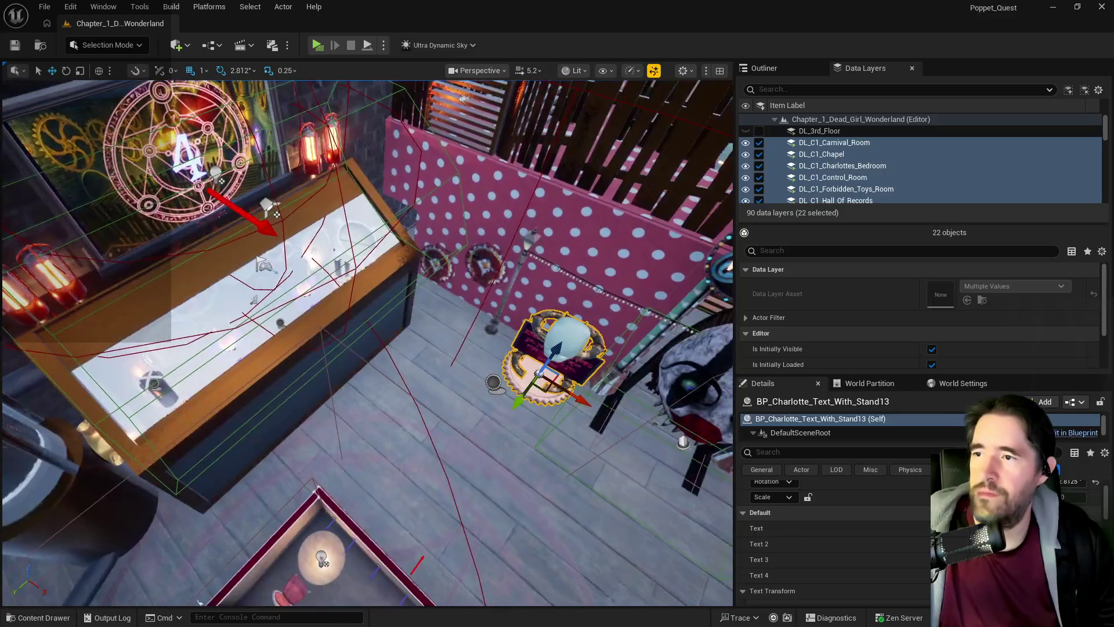
key(ctrl+s)
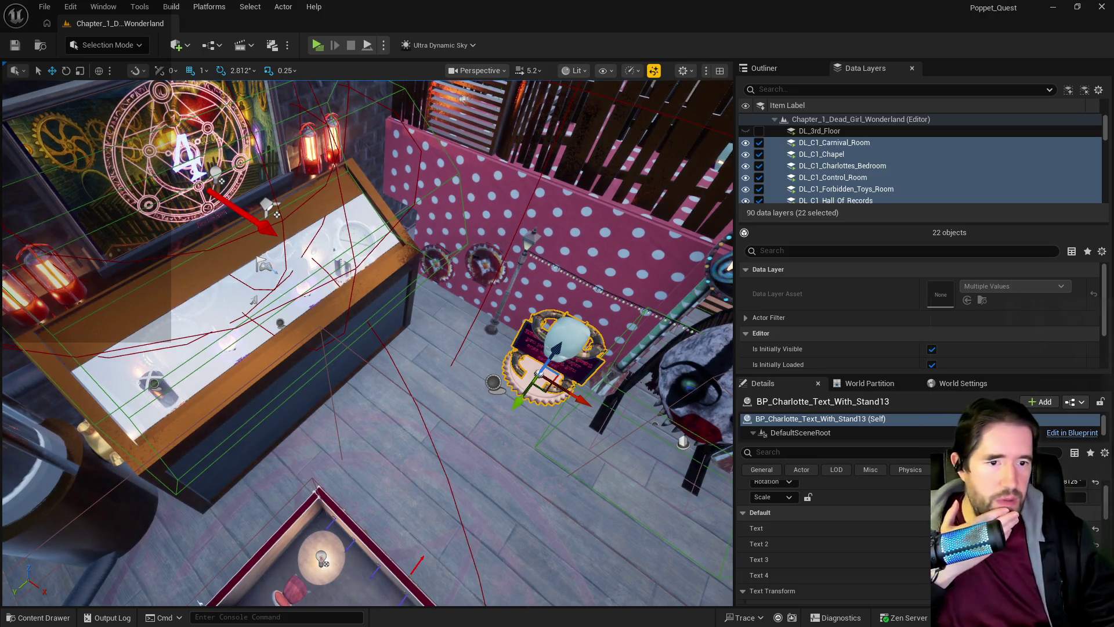
key(alt+Tab)
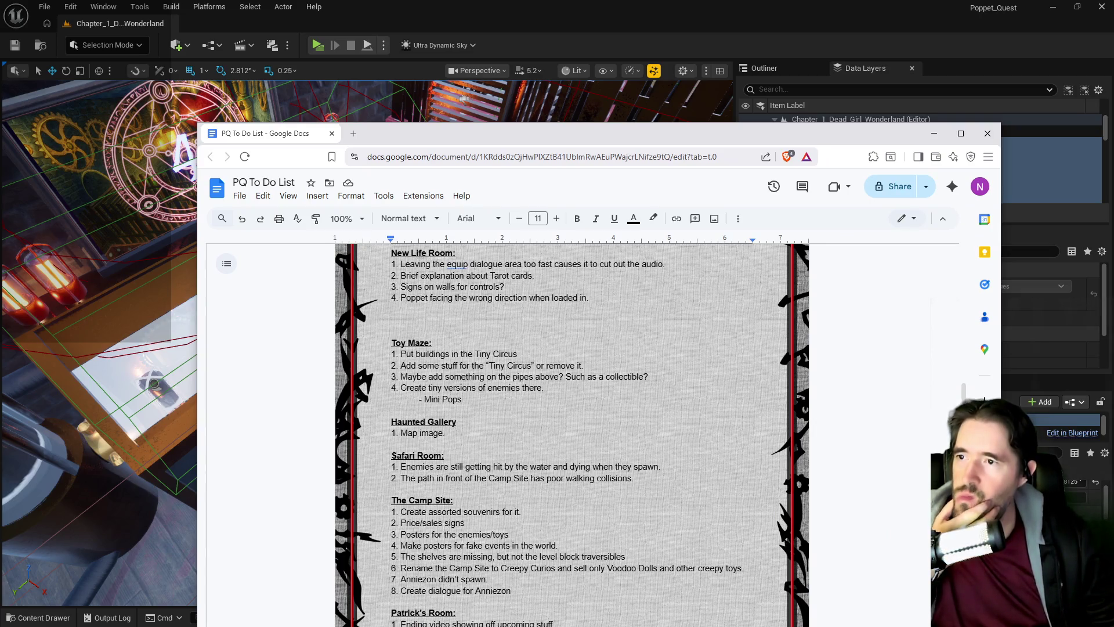
- Delete 'Brief explanation about Tarot cards.' from the New Life Room list and return to Unreal
mouse_move(533, 276)
mouse_down()
mouse_move(457, 286)
mouse_move(400, 277)
mouse_up()
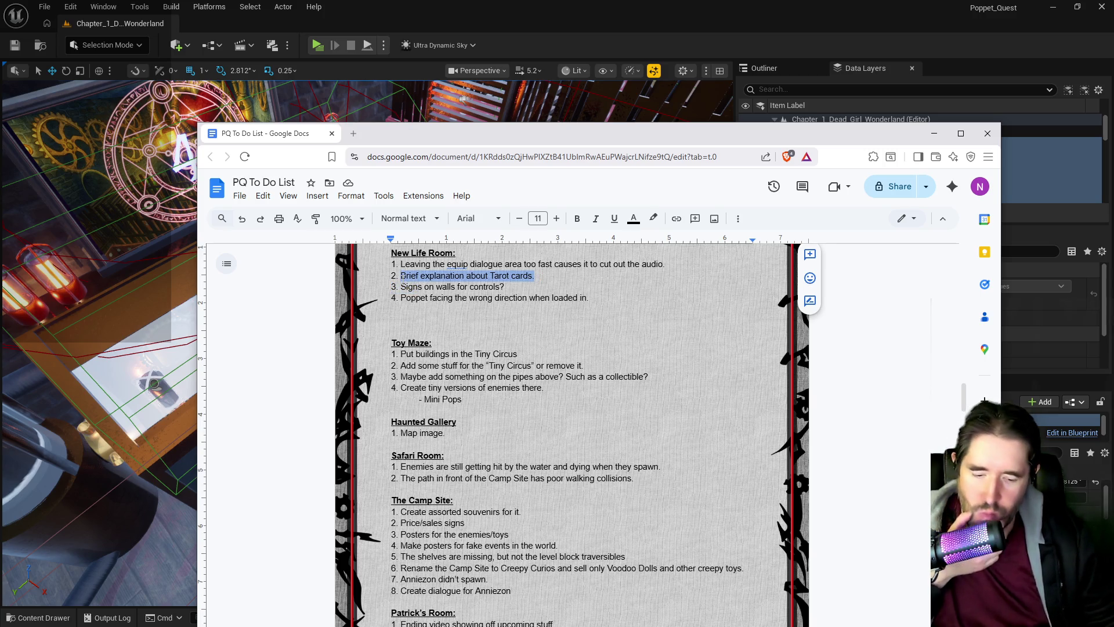
key(BackSpace)
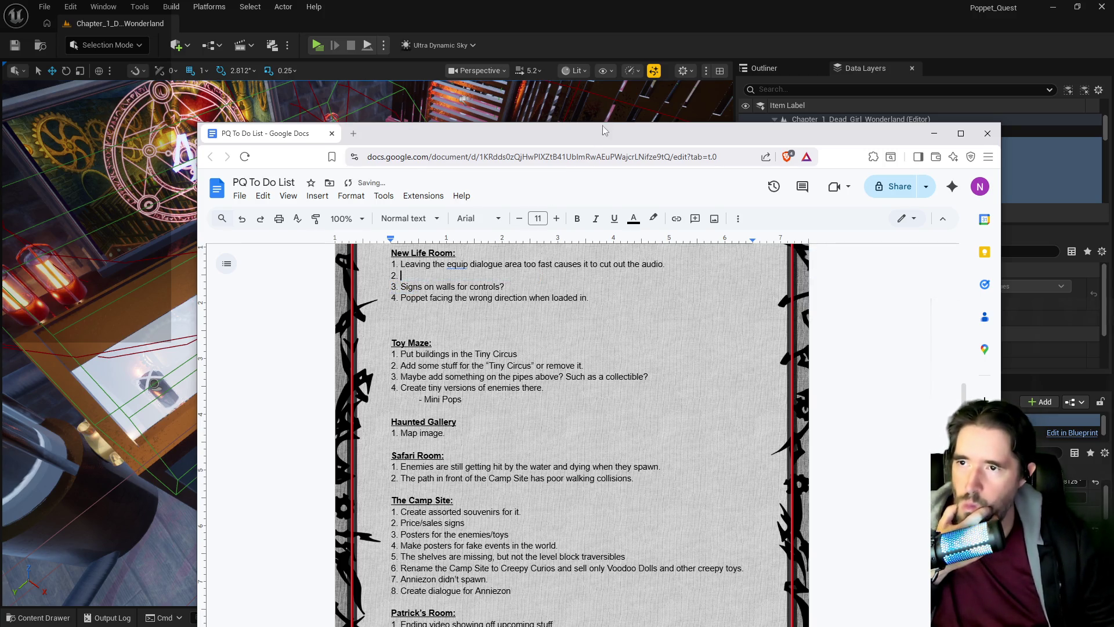
key(alt+Tab)
- Zoom around the carnival room to check the sign stands, then return to the to-do document
scroll(367, 342, up, 5)
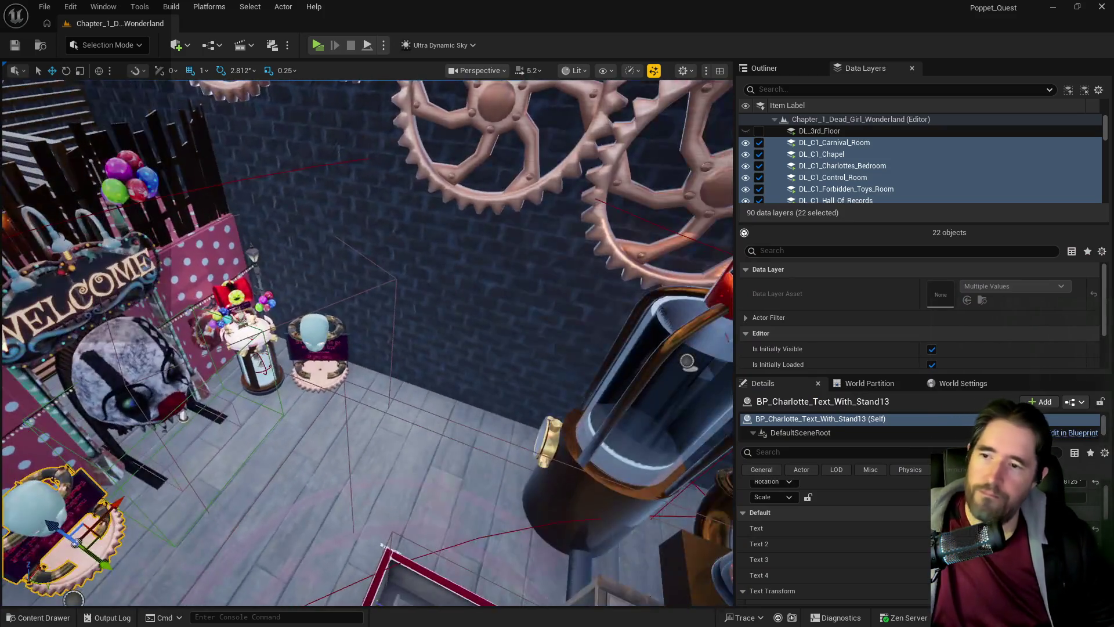
scroll(368, 342, up, 6)
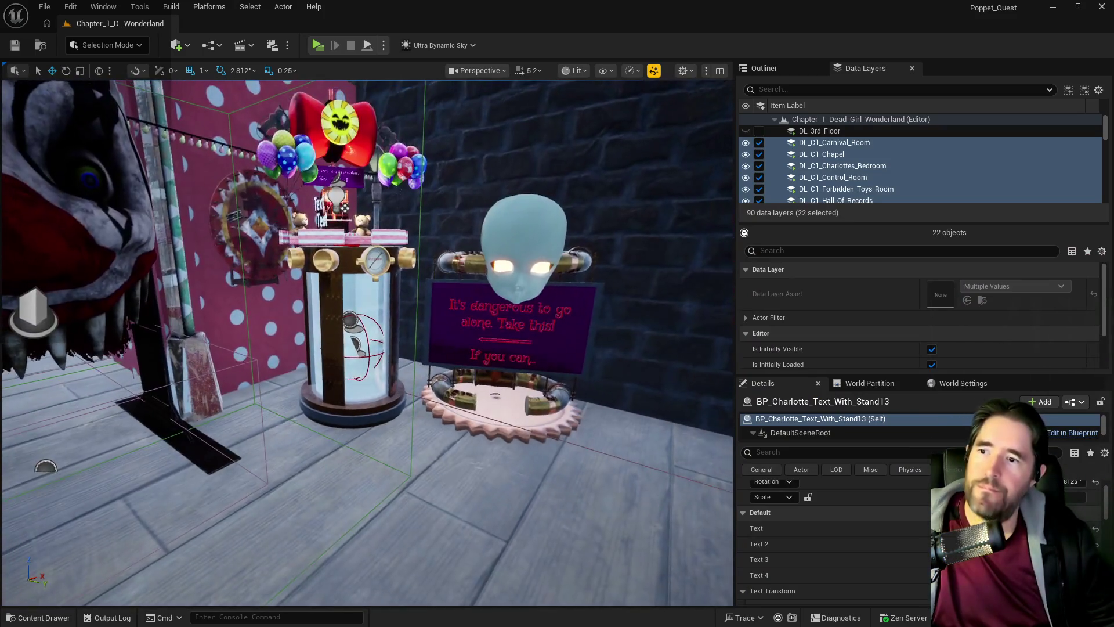
scroll(368, 342, up, 8)
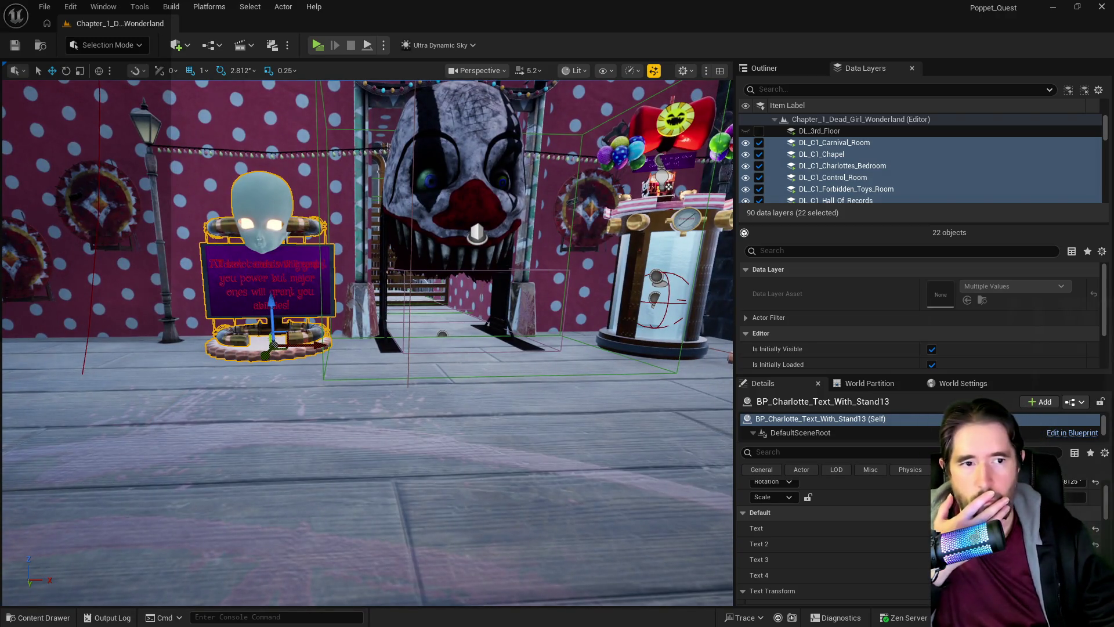
key(alt+Tab)
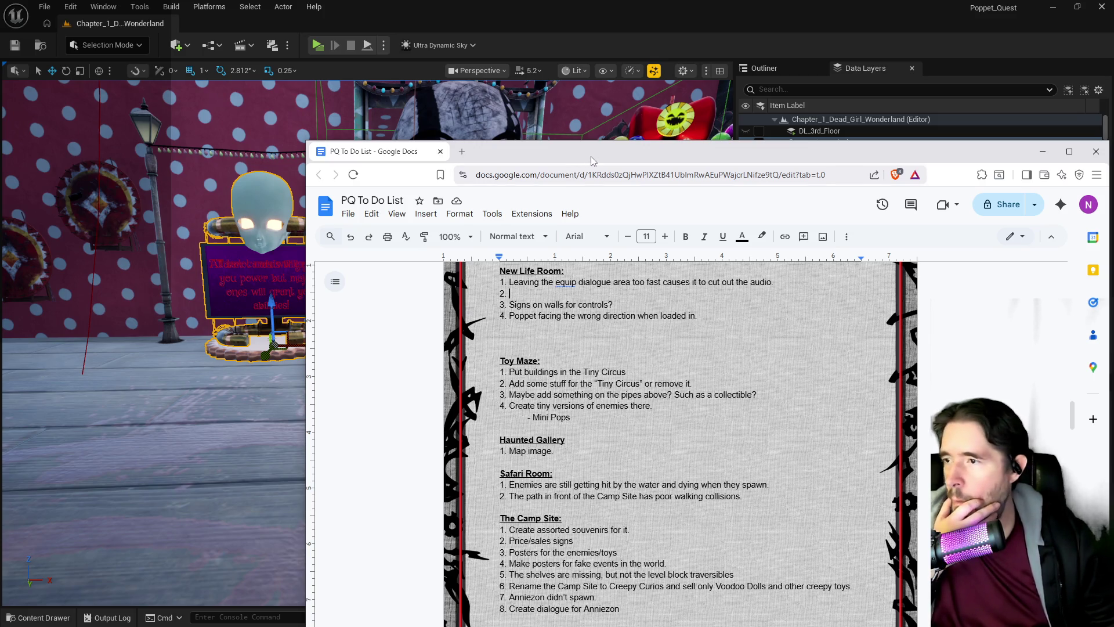
- Drag the Chrome to-do list window onto the other monitor
drag(592, 161, 1113, 162)
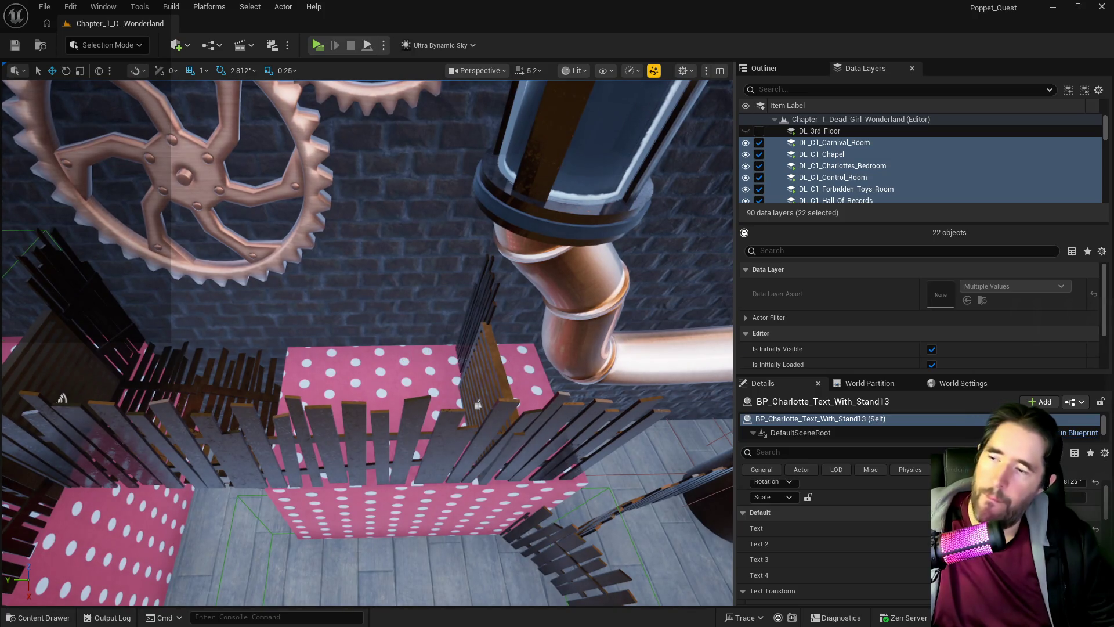
- Paste a copy of the sign stand onto the polka-dot platform and rotate it about 34 degrees
right_click(477, 404)
mouse_move(461, 413)
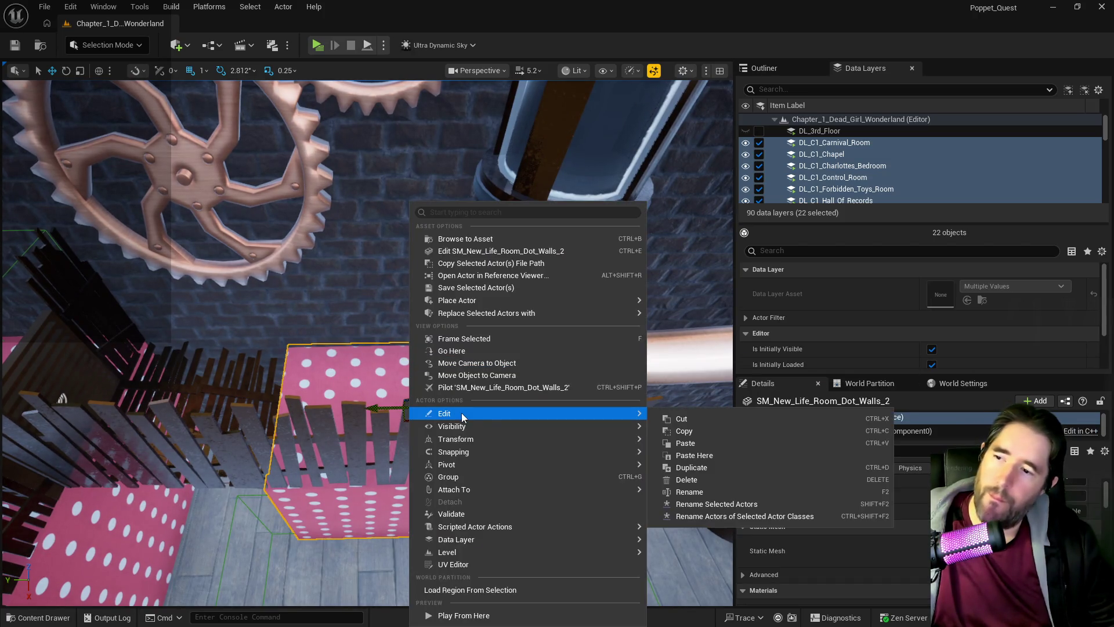
click(706, 456)
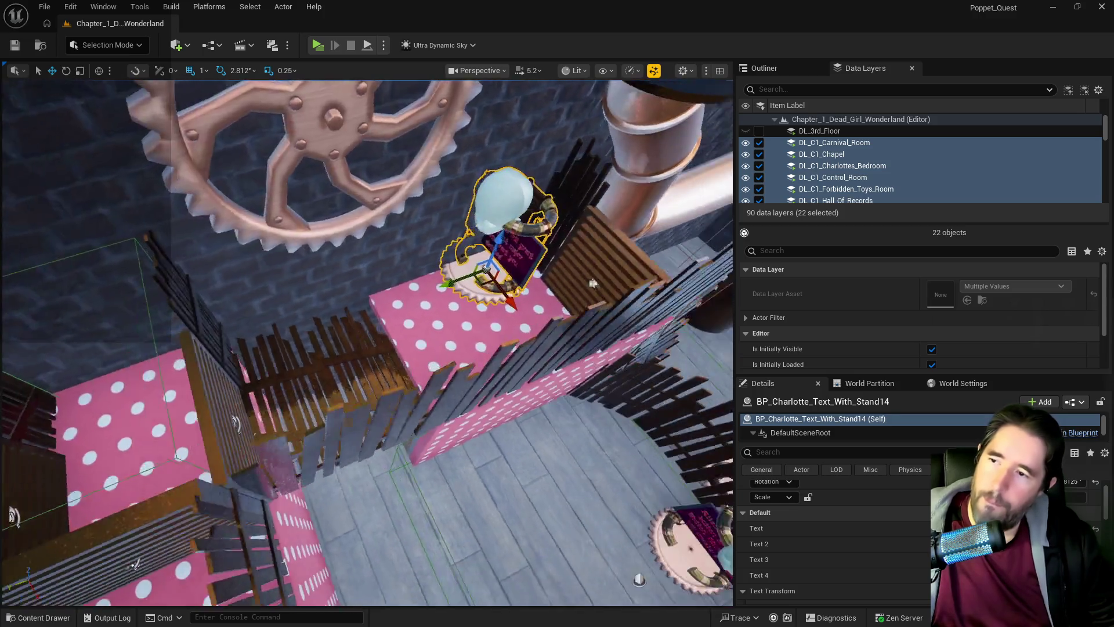
key(f)
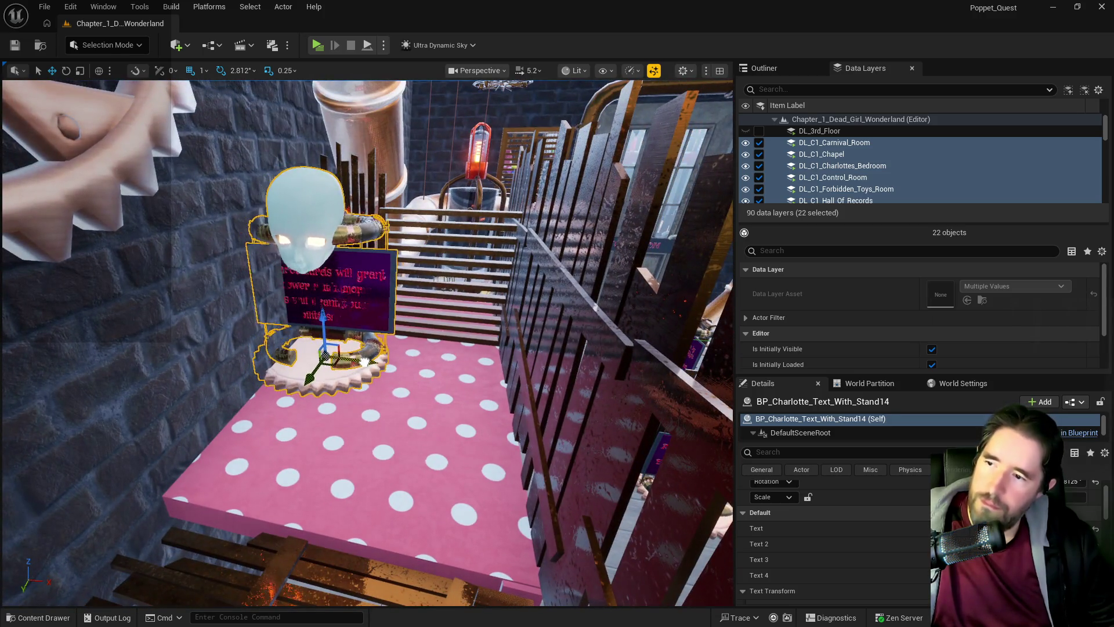
scroll(367, 343, up, 2)
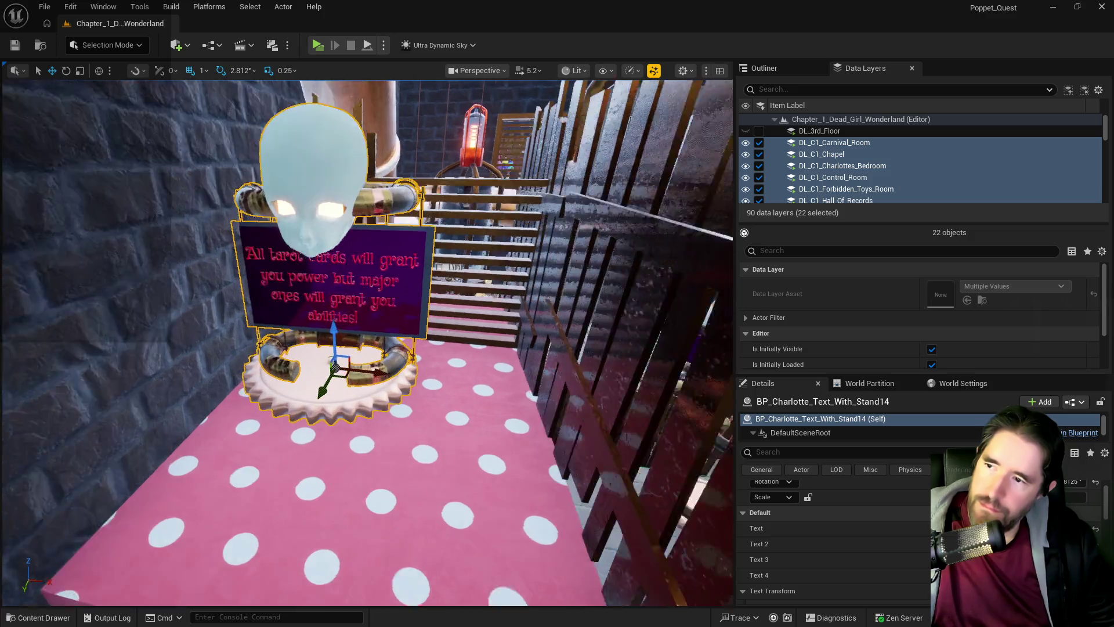
key(e)
mouse_move(398, 378)
mouse_down()
mouse_move(400, 387)
mouse_move(392, 372)
mouse_move(406, 336)
mouse_move(441, 330)
mouse_move(372, 348)
mouse_up()
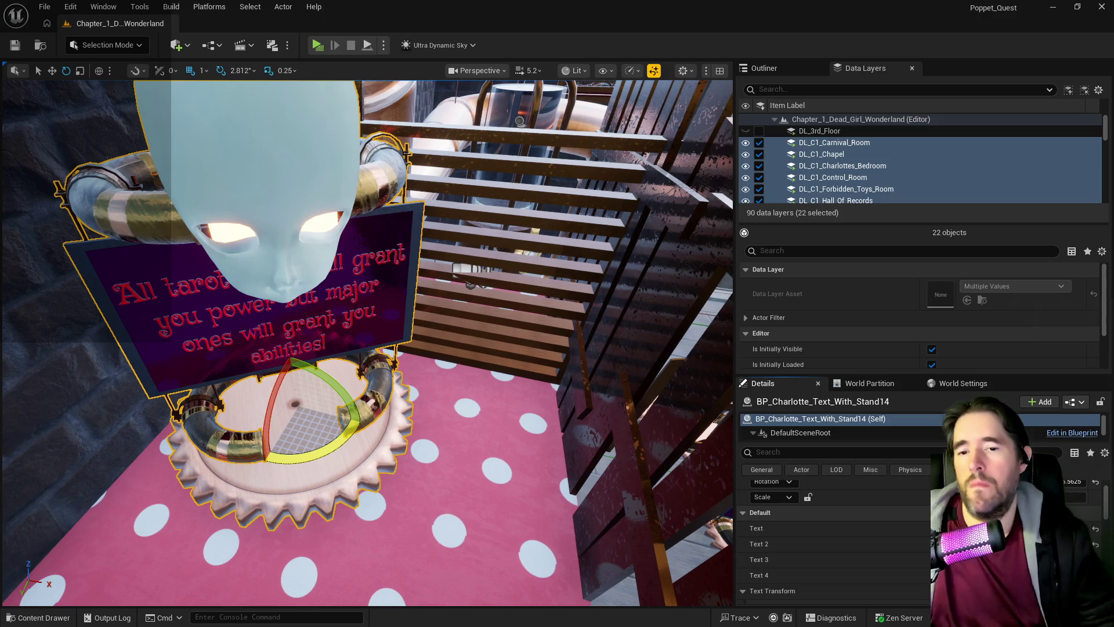
- Rewrite the copied sign's text to end with 'to jump!' and clear its remaining lines
key(ctrl+v)
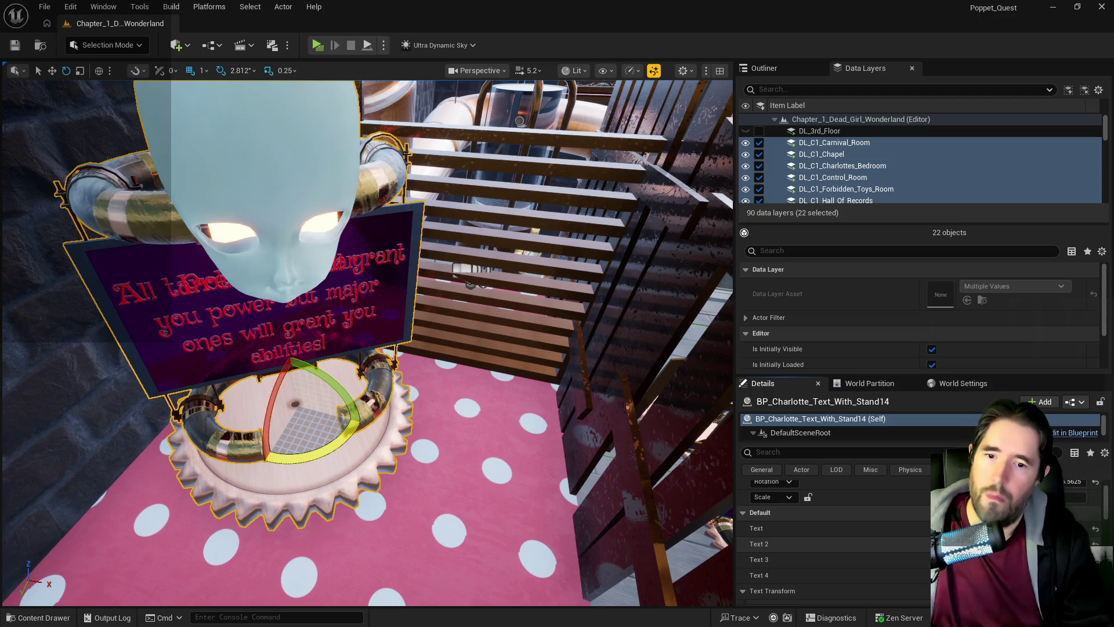
text(to jump!)
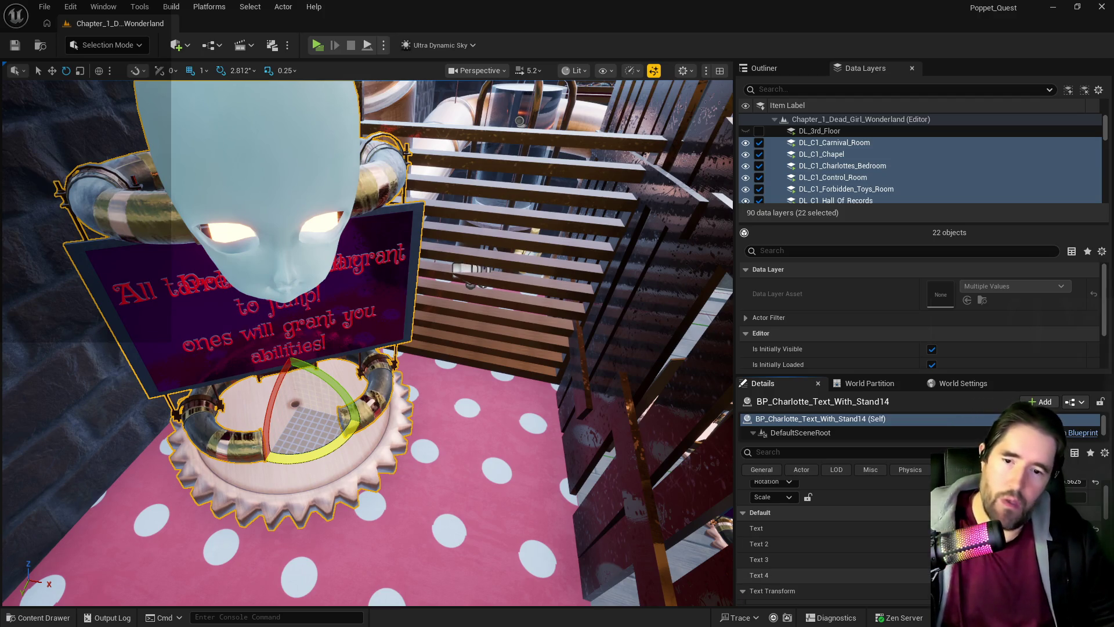
key(BackSpace)
key(BackSpace)
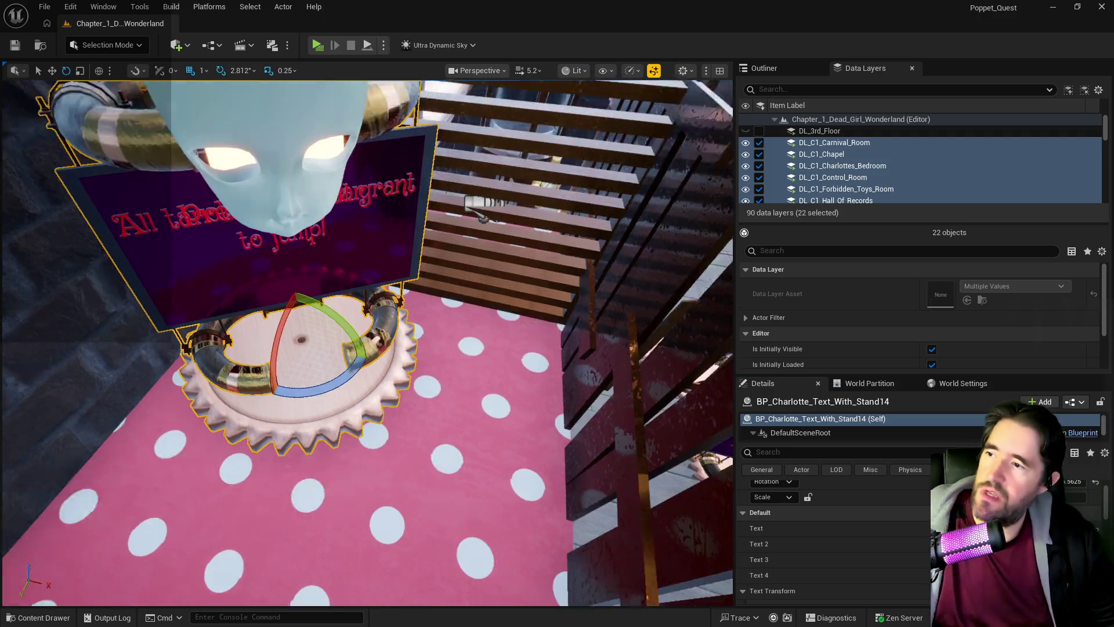
drag(269, 249, 258, 245)
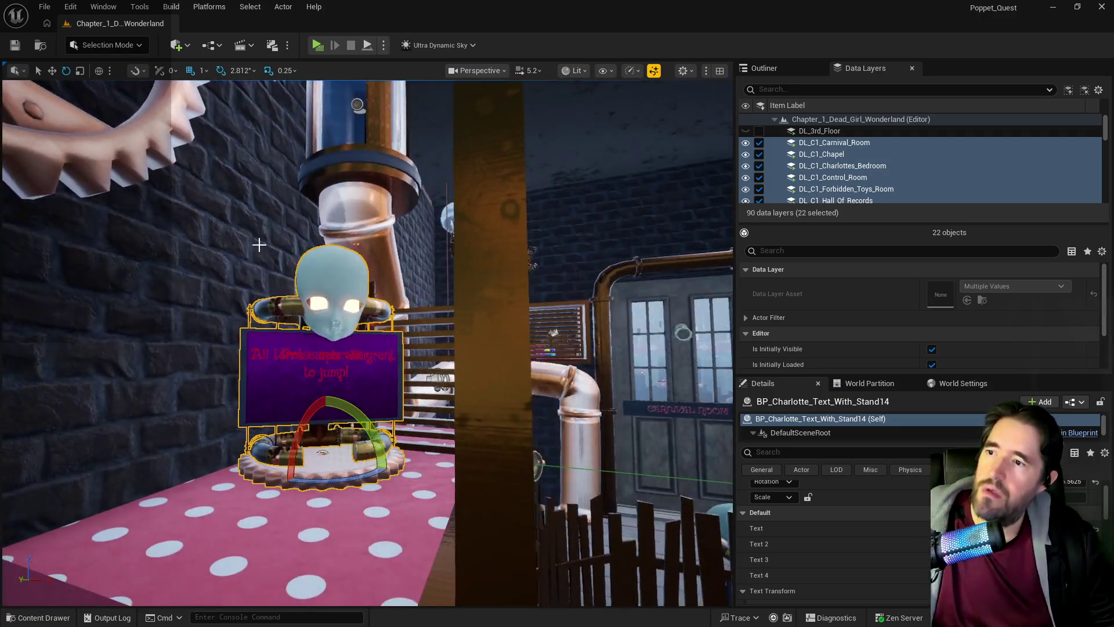
- Save the level and bring up the File menu
key(ctrl+s)
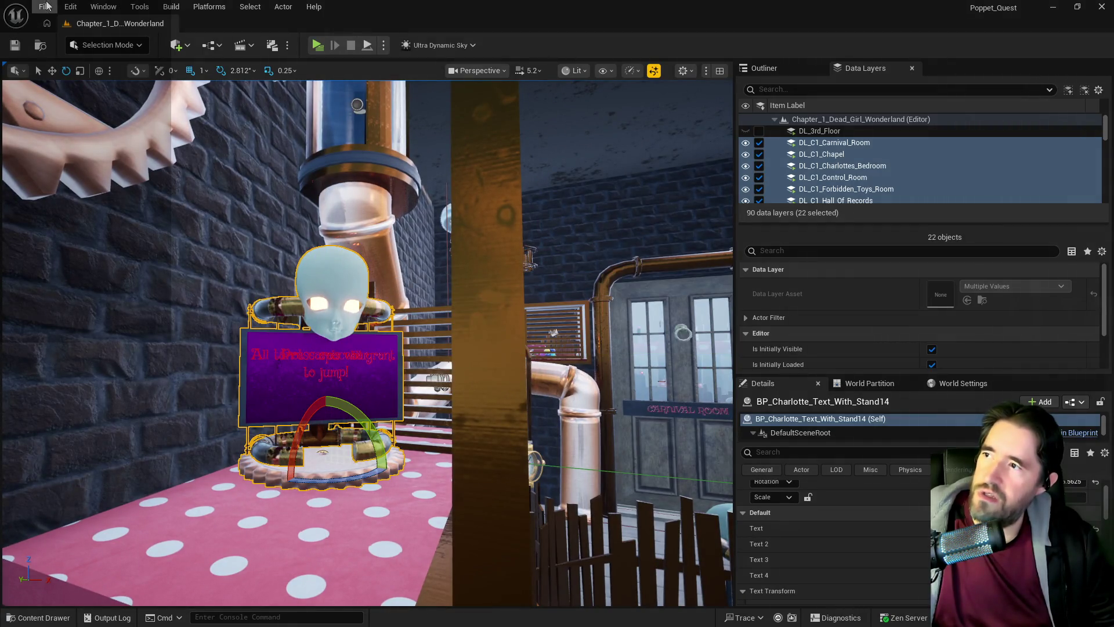
click(46, 6)
mouse_move(93, 88)
click(256, 111)
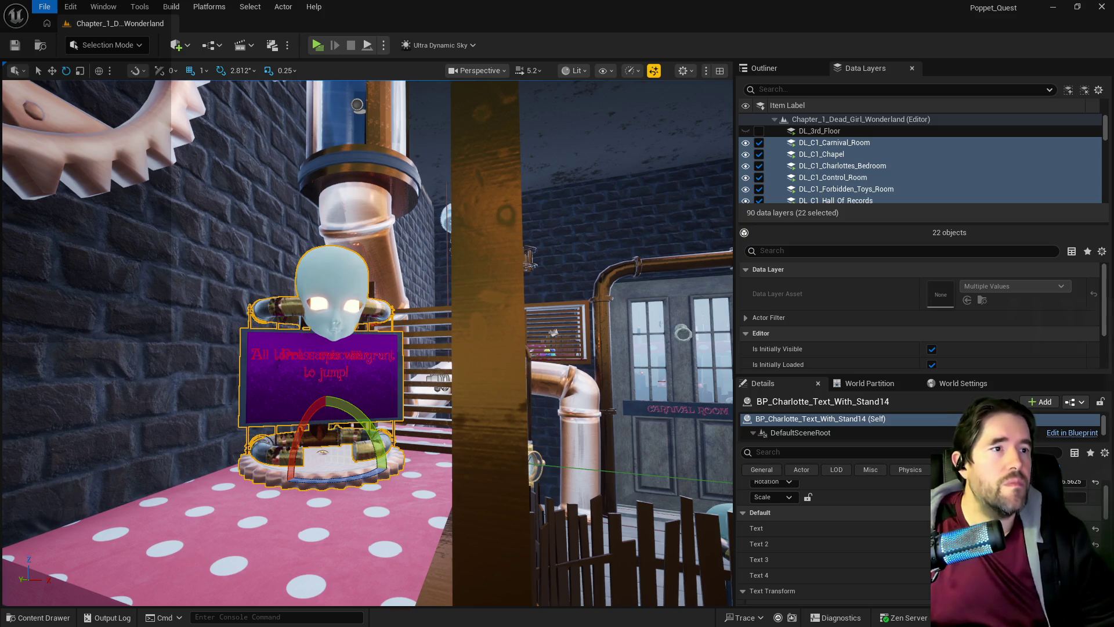
key(Escape)
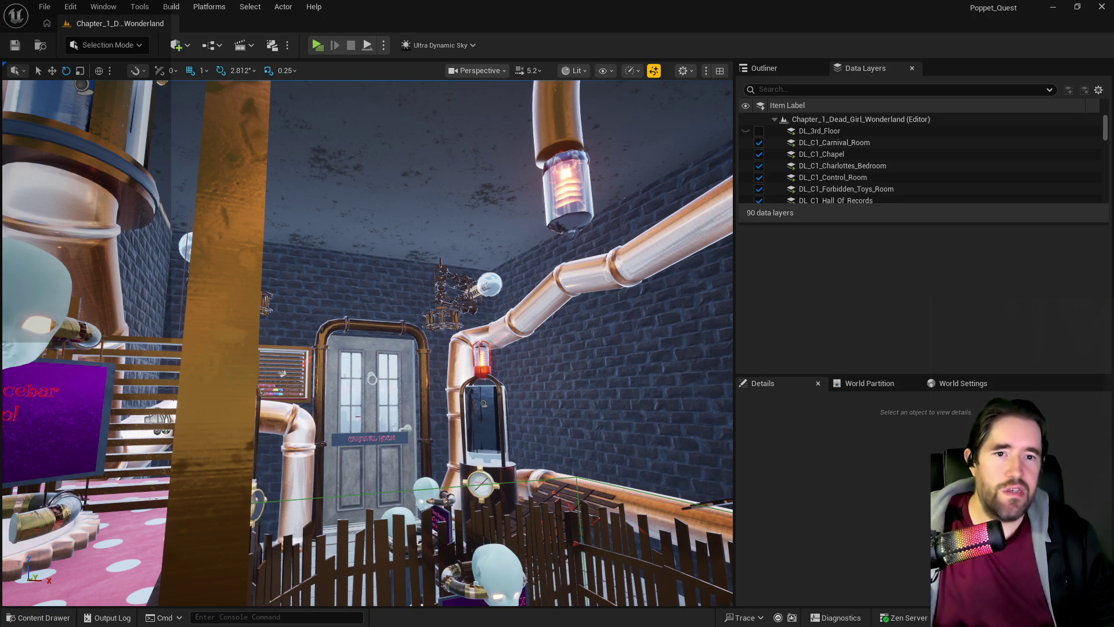
- Delete the 'Signs on walls for controls?' task from the New Life Room list, then return to Unreal
key(alt+Tab)
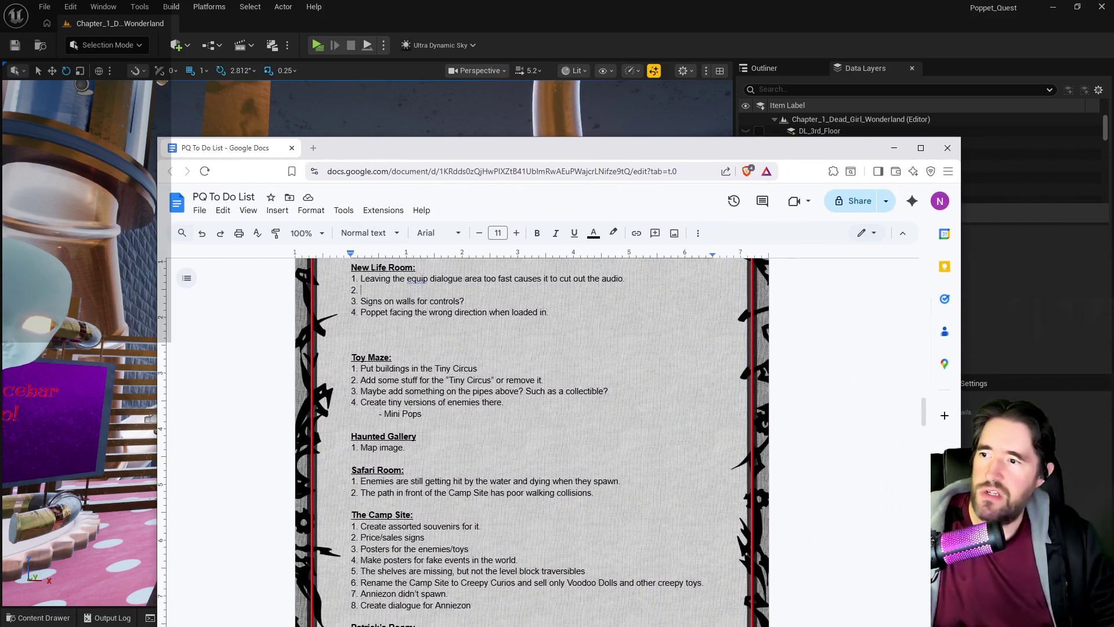
drag(464, 301, 360, 301)
key(BackSpace)
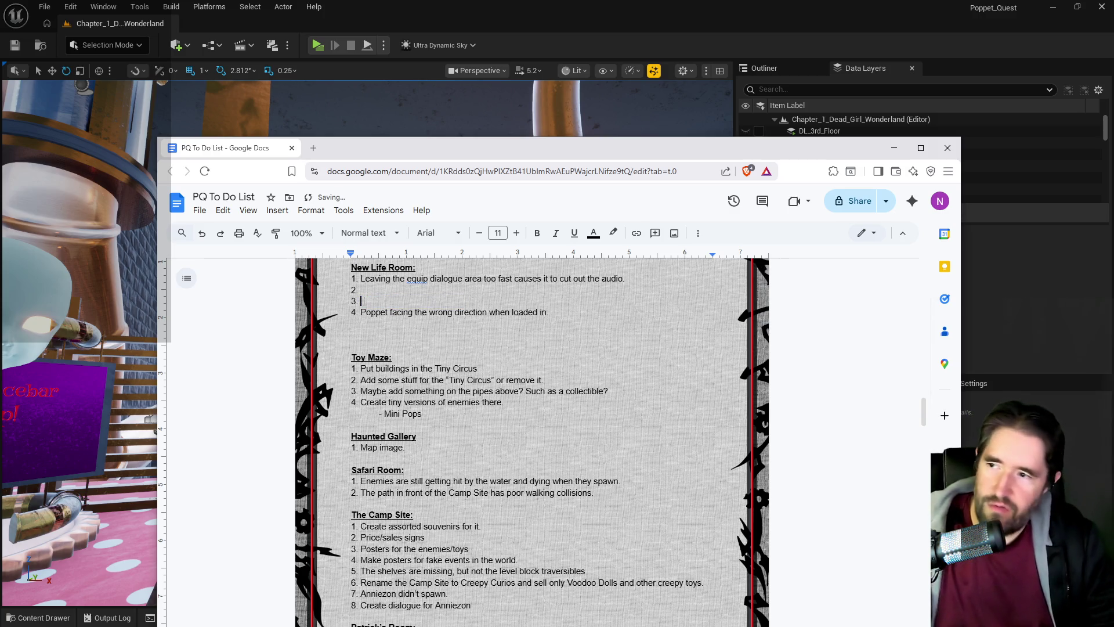
key(alt+Tab)
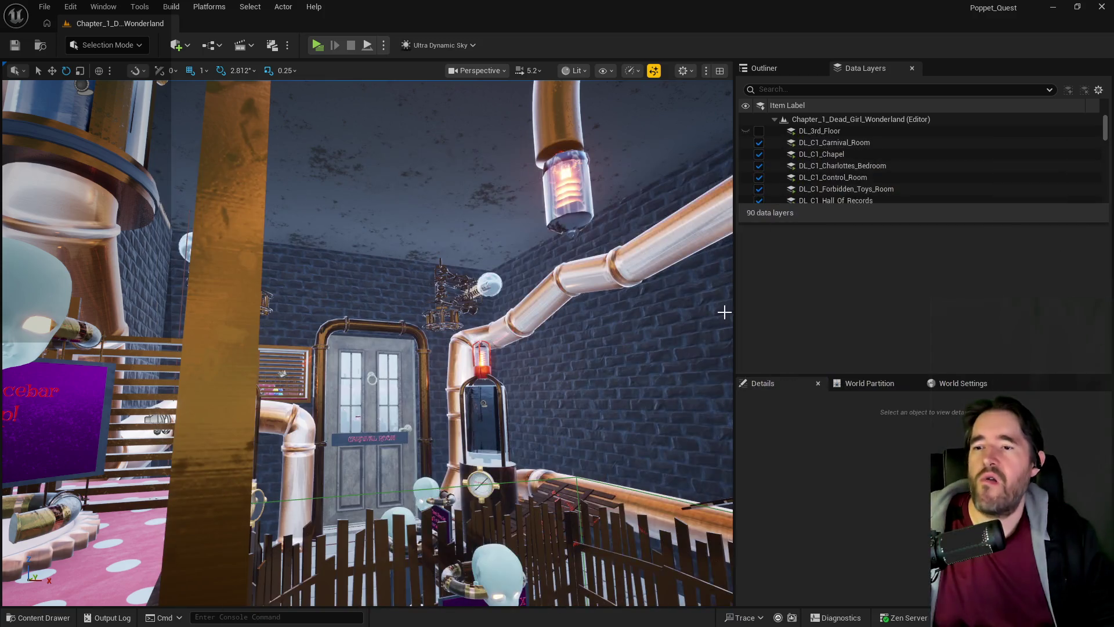
- Open the Poppet_Quest_Game_Mode blueprint for editing from the Blueprints GameMode menu
key(w)
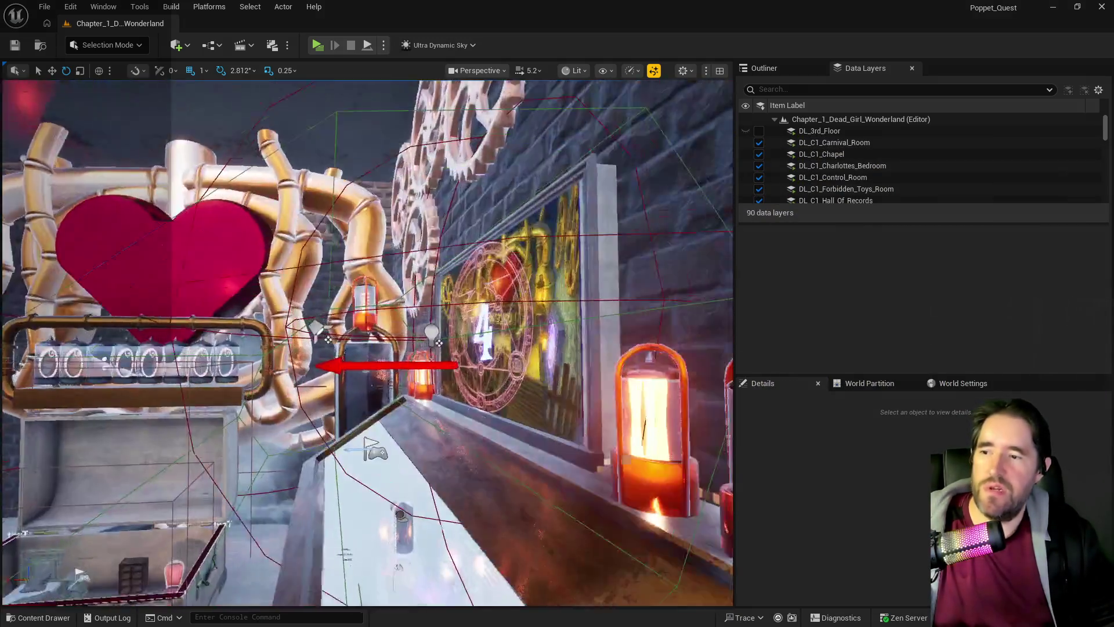
key(a)
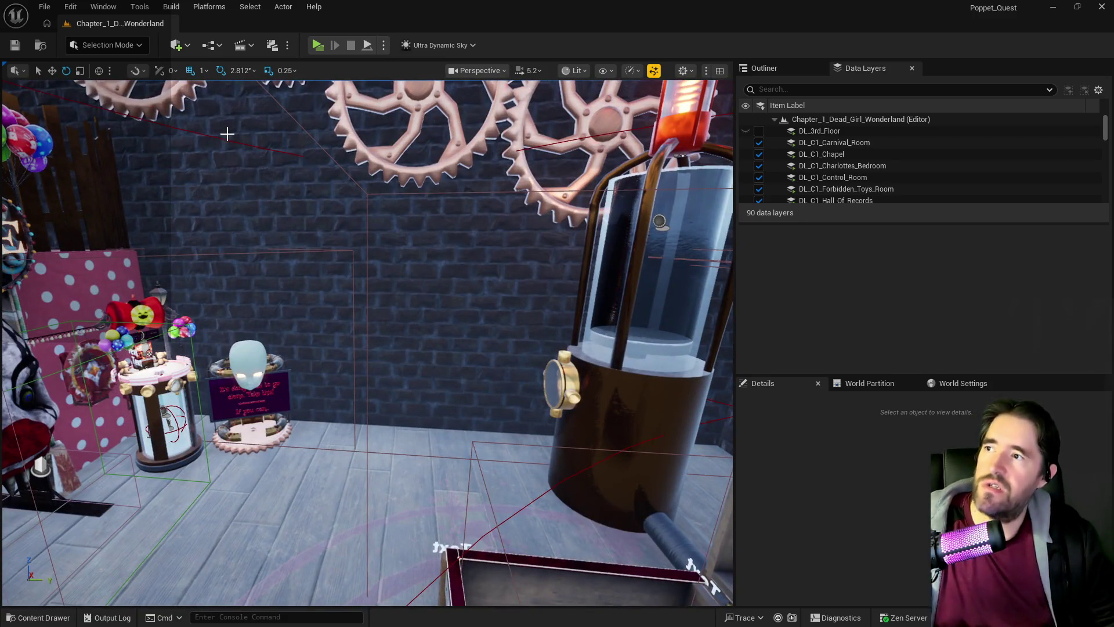
key(d)
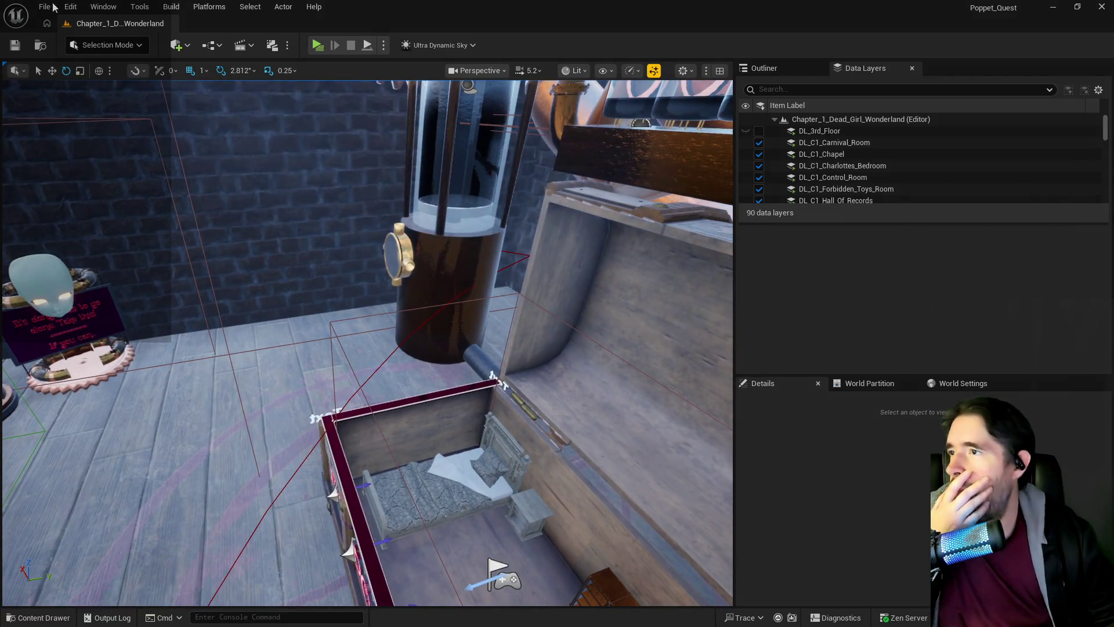
click(212, 44)
mouse_move(328, 168)
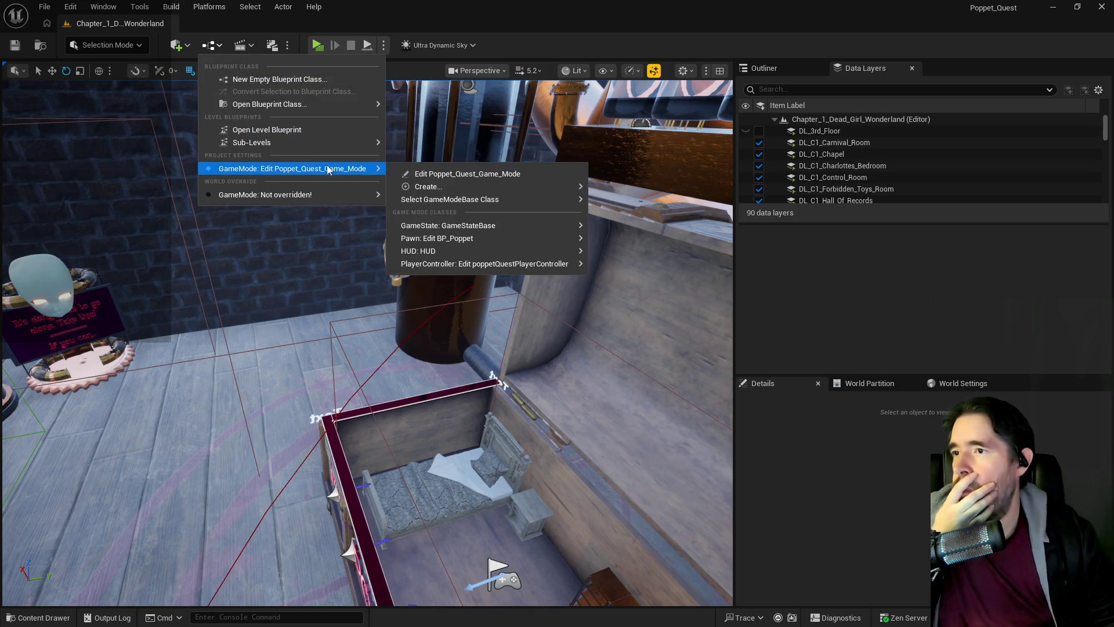
click(456, 175)
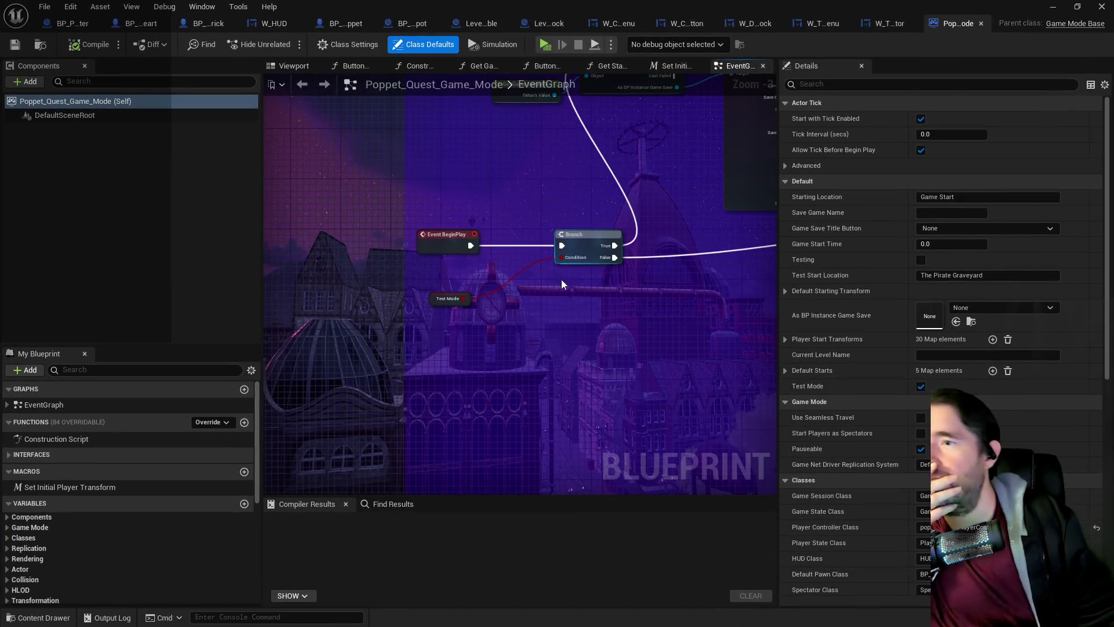
- Uncheck Test Mode's default value, compile the blueprint and minimise its editor
click(441, 299)
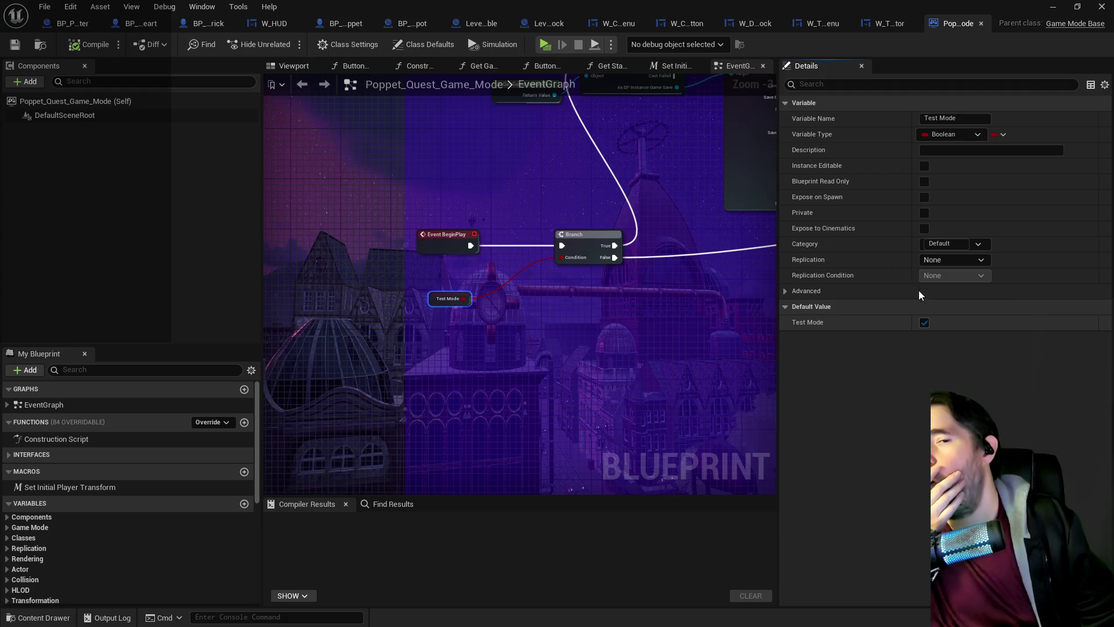
click(924, 322)
click(103, 51)
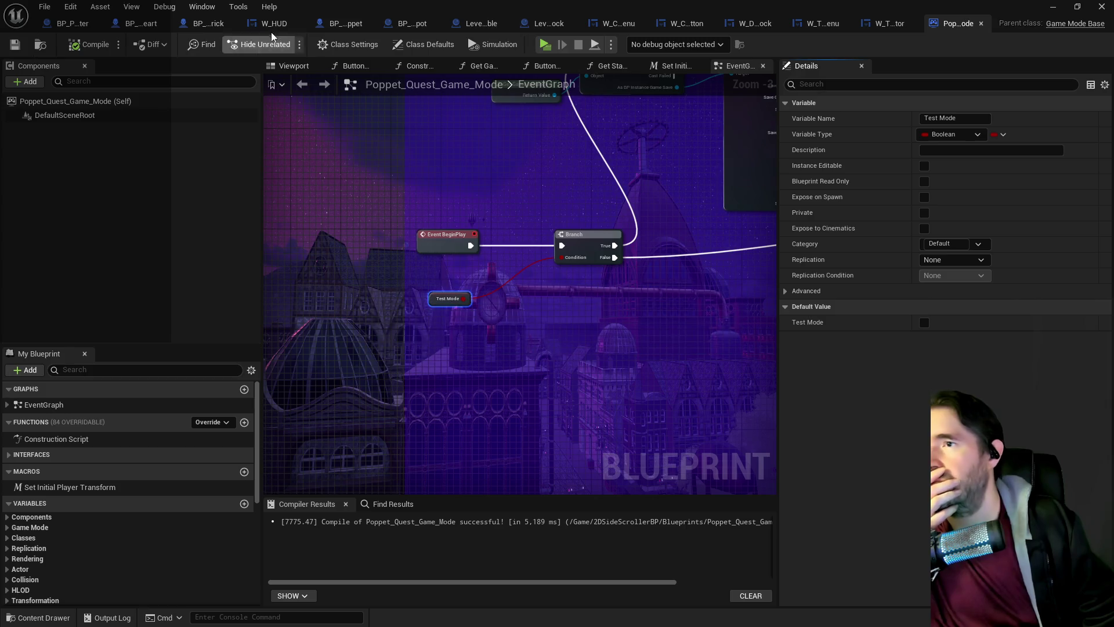
click(1053, 6)
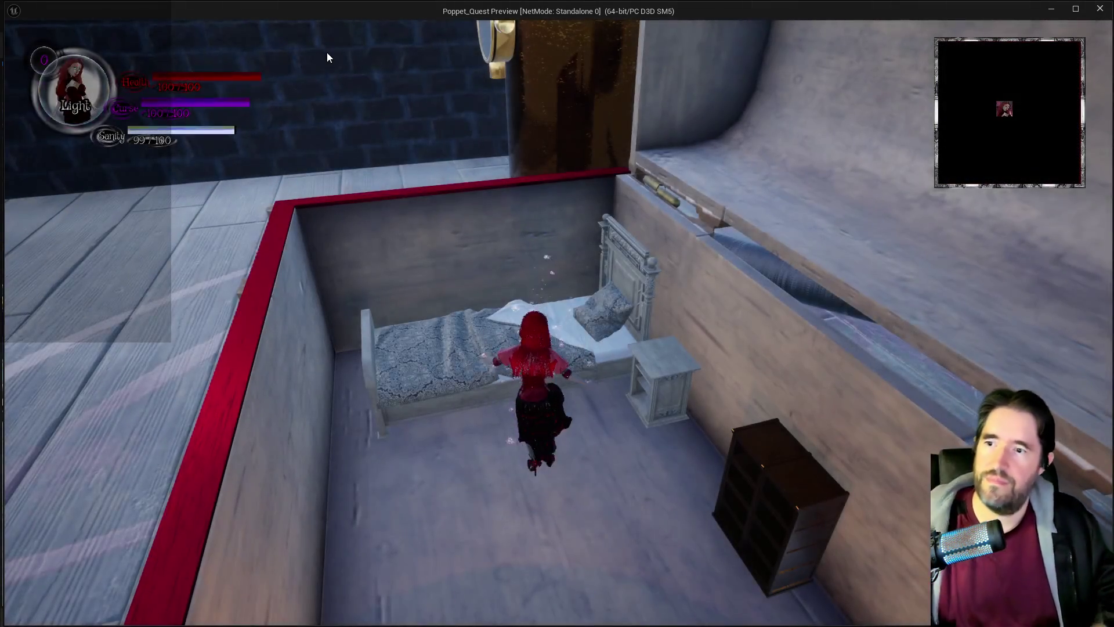
- Play-test walking toward the WELCOME wall, then fly the view between the bed box and carnival entrance
key(w)
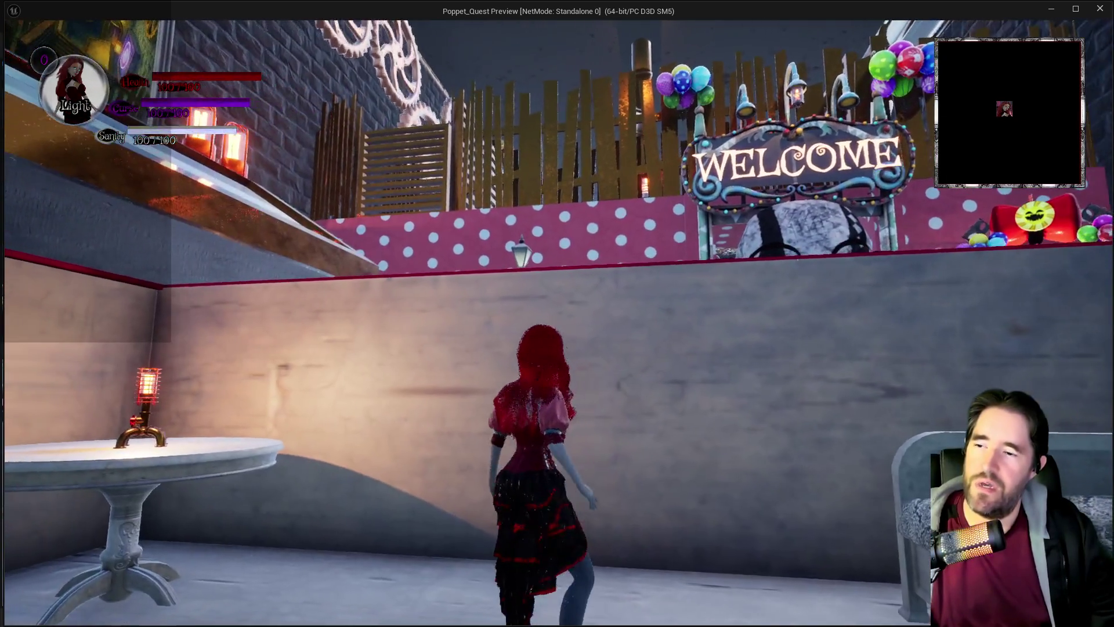
key(Escape)
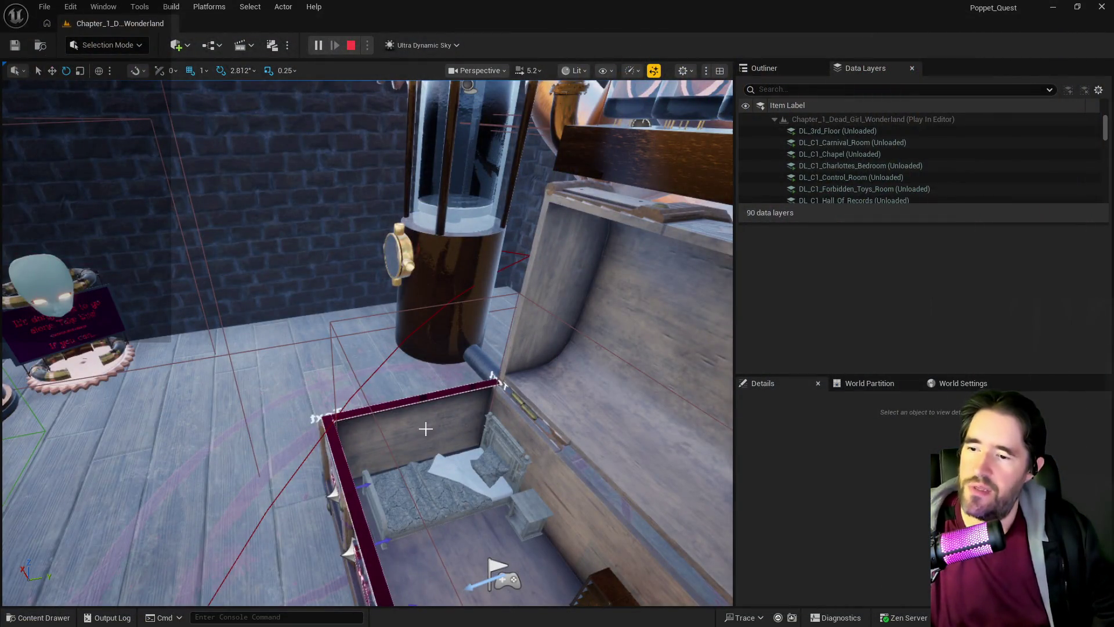
key(w)
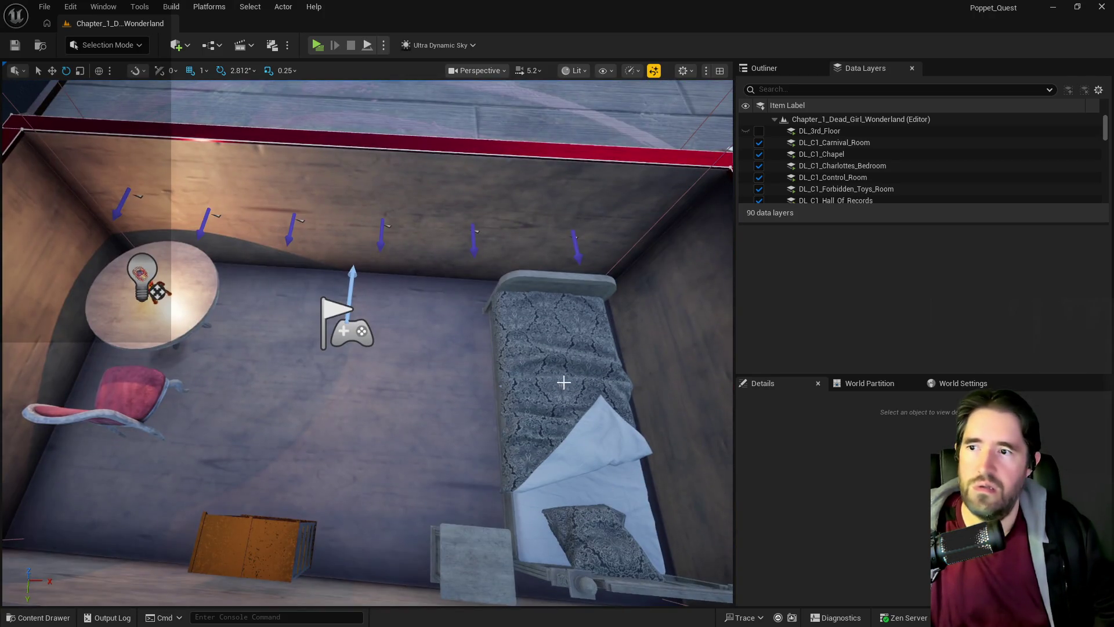
key(s)
key(s)
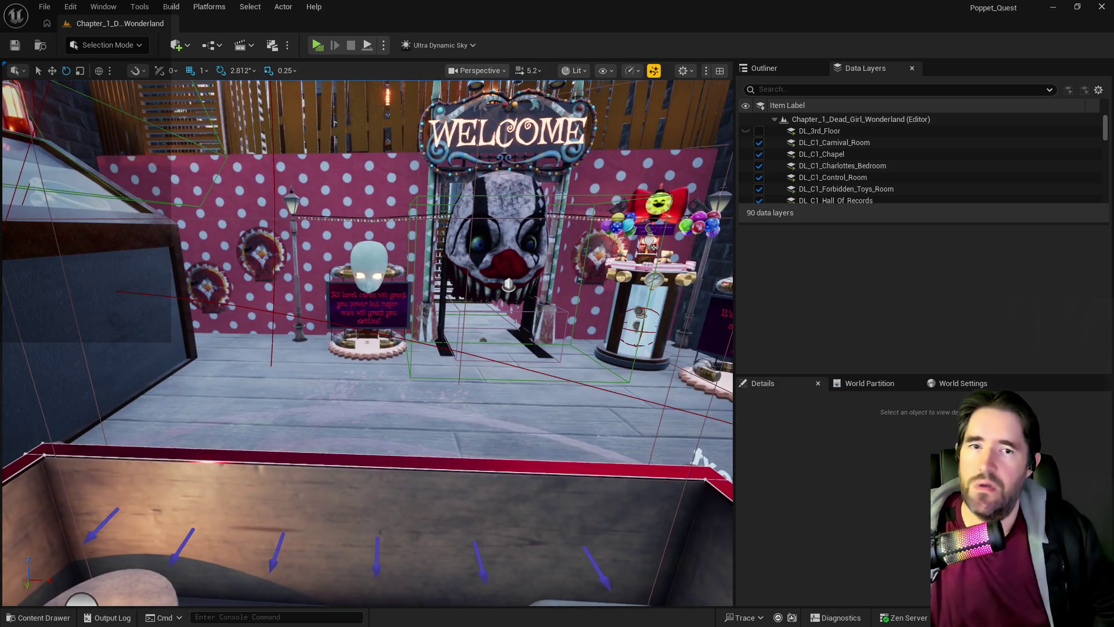
key(alt+Tab)
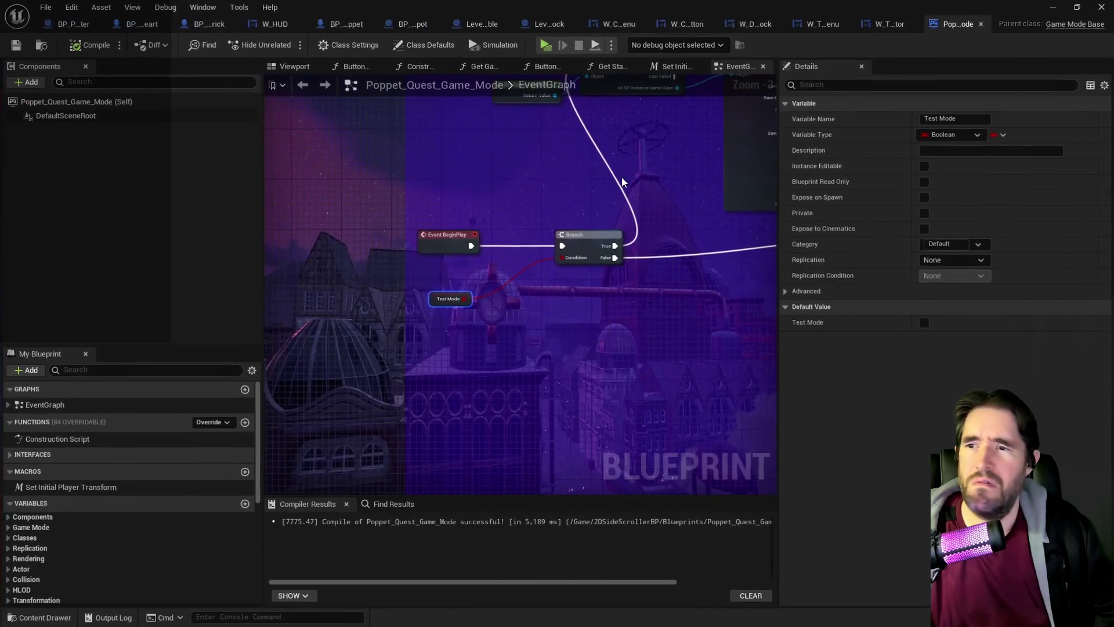
- Inspect the Event Begin Play nodes in the EventGraph, then bring the PQ To Do List document forward
drag(540, 335, 409, 356)
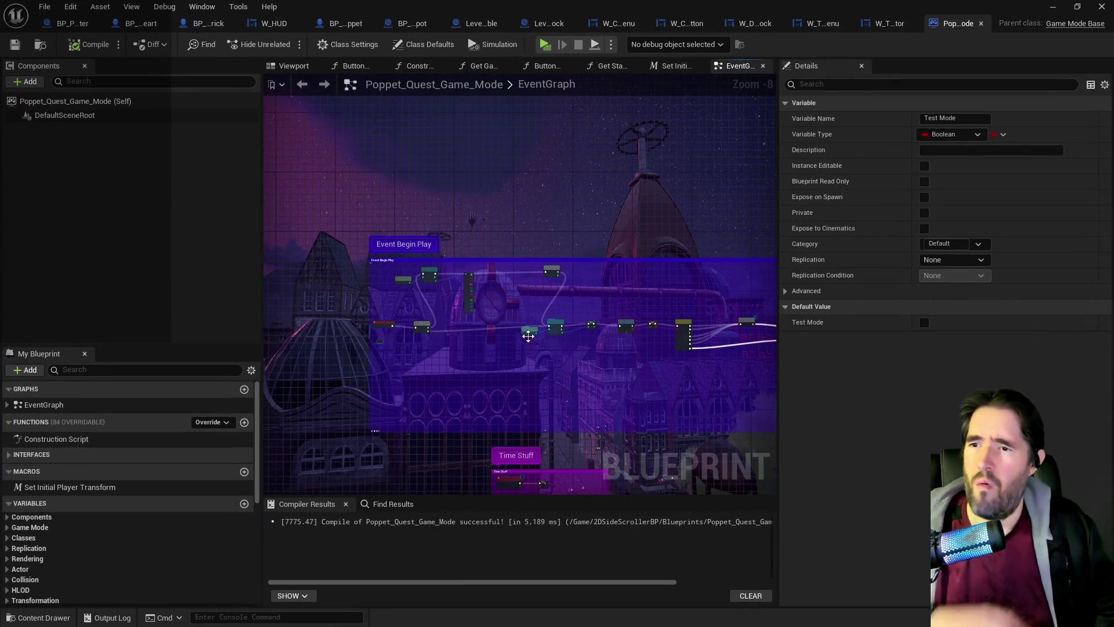
scroll(355, 357, up, 4)
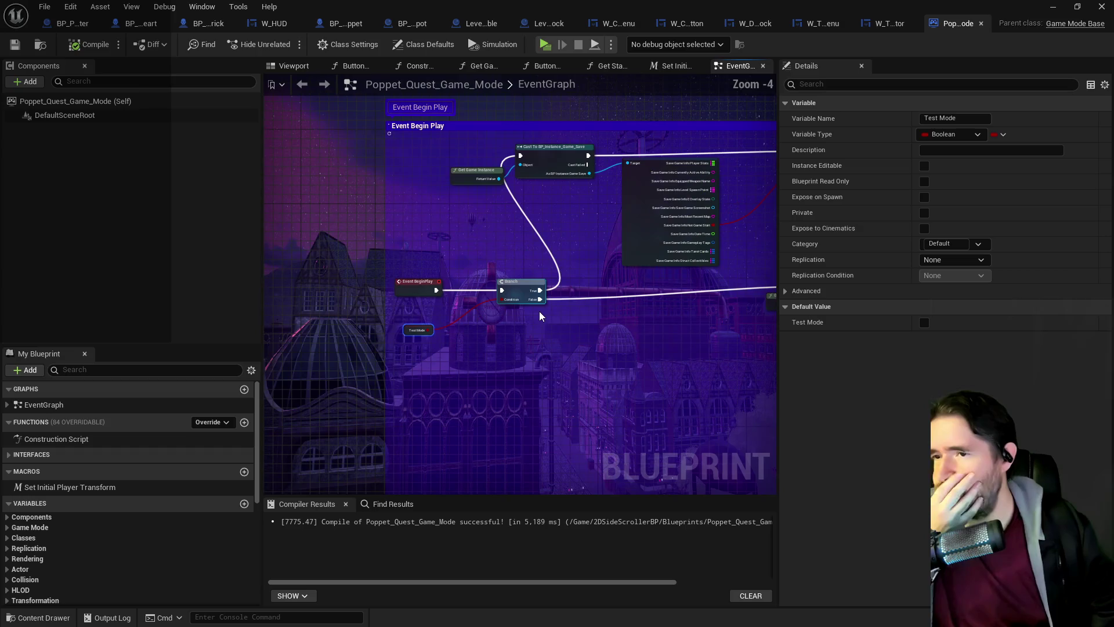
scroll(544, 319, down, 2)
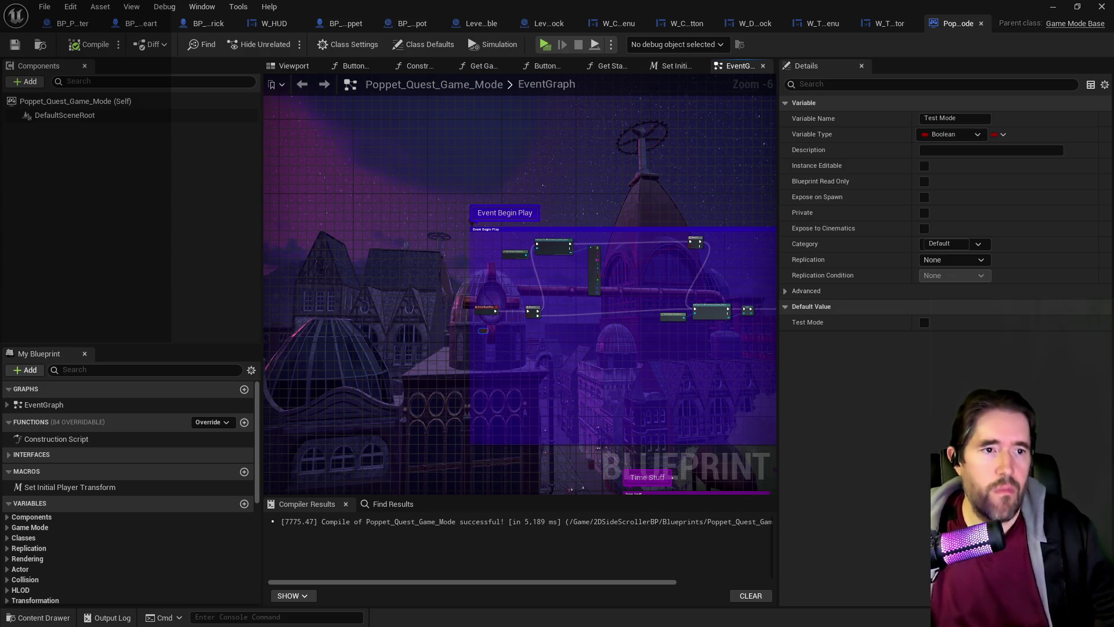
key(alt+Tab)
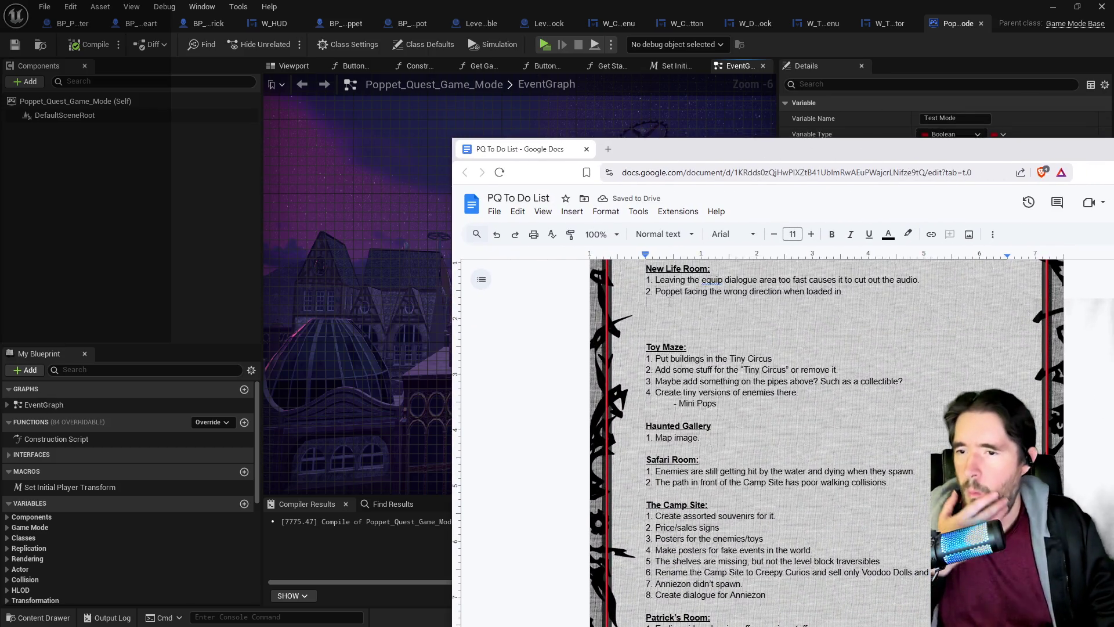
- Delete the blank lines above the Toy Maze heading and switch back to Unreal
key(BackSpace)
key(BackSpace)
key(BackSpace)
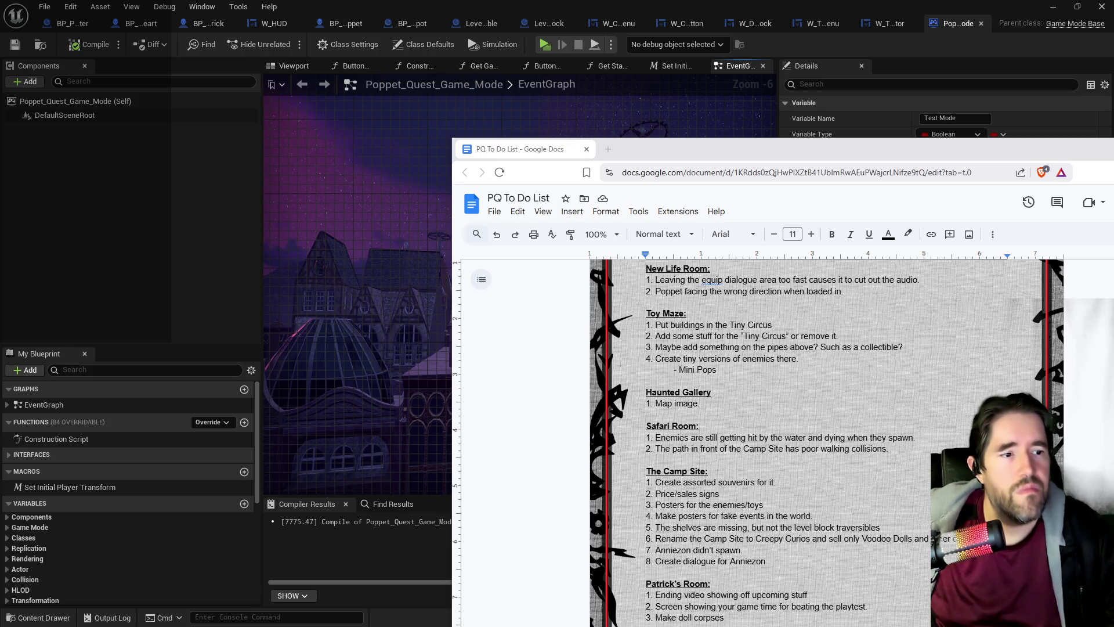
key(alt+Tab)
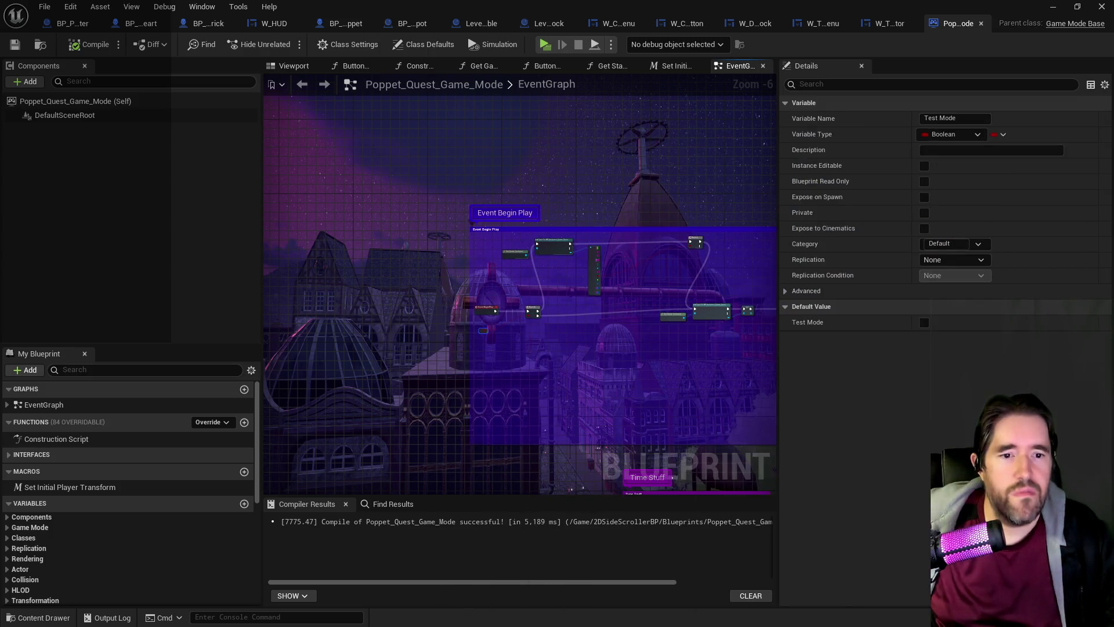
- Bring the PQ To Do List document, showing its Chapter 1 bugs section, back over Unreal
key(alt+Tab)
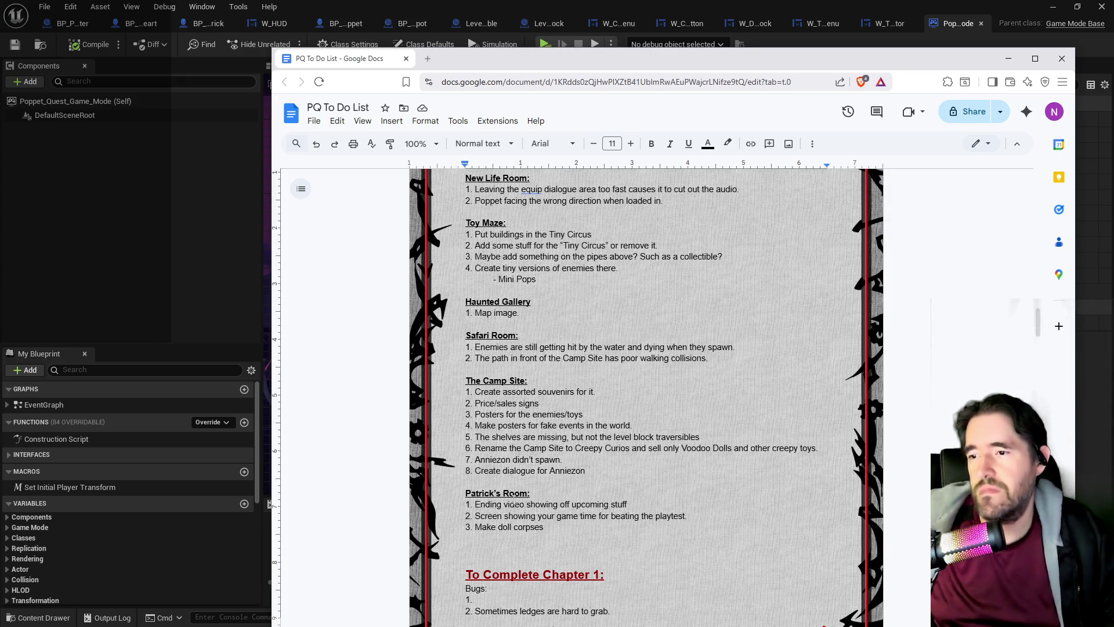
scroll(513, 494, up, 2)
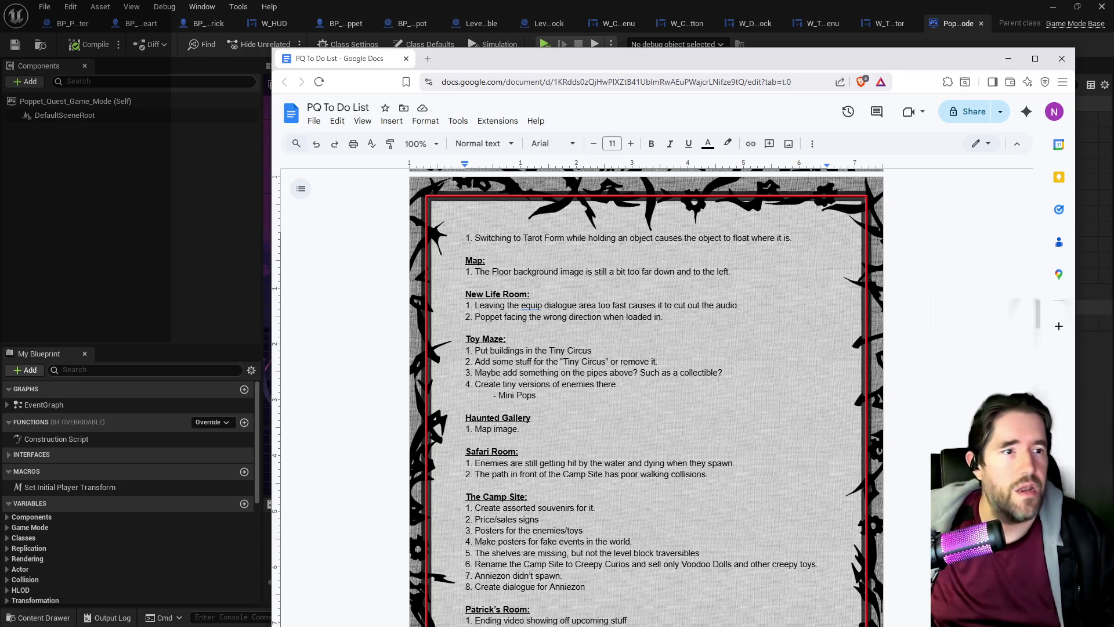